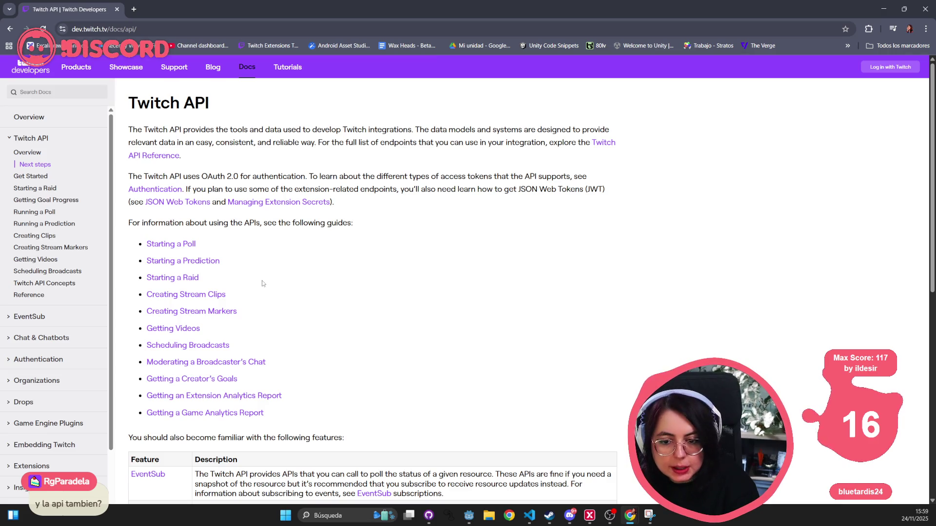
Step: Open the Twitch Chat & Chatbots docs and scroll through the page
click(39, 340)
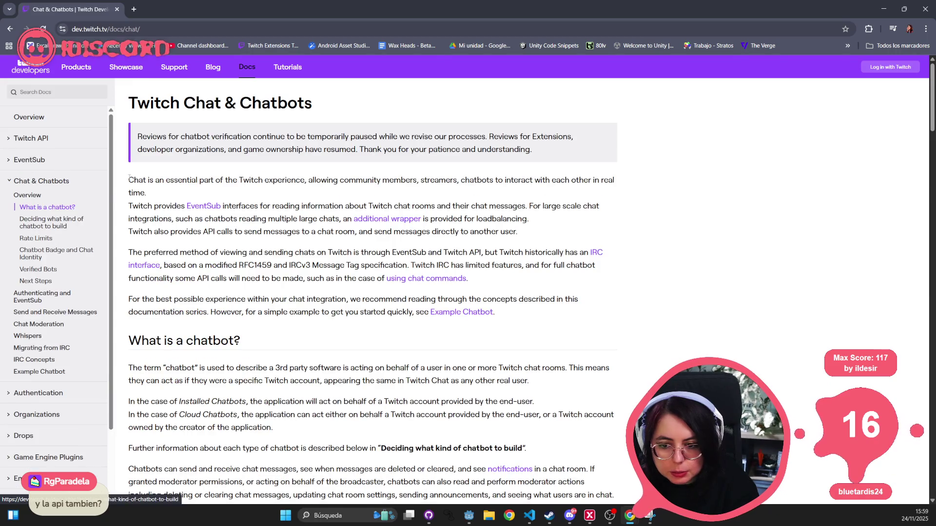
scroll(205, 263, down, 10)
scroll(205, 263, down, 8)
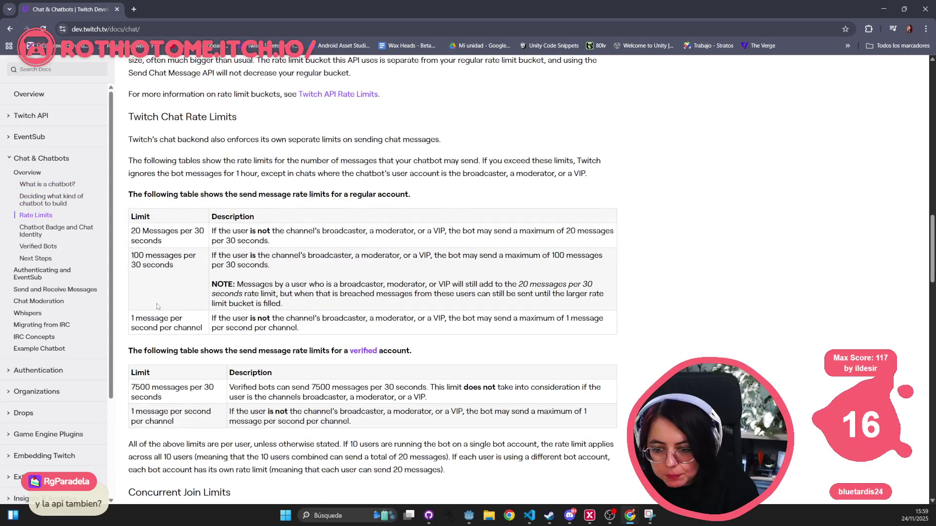
scroll(158, 306, down, 20)
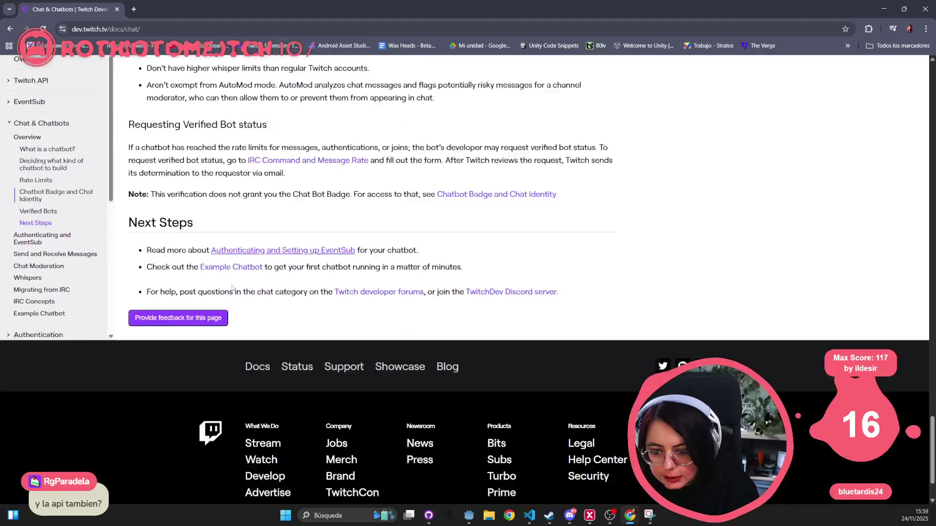
scroll(233, 288, up, 8)
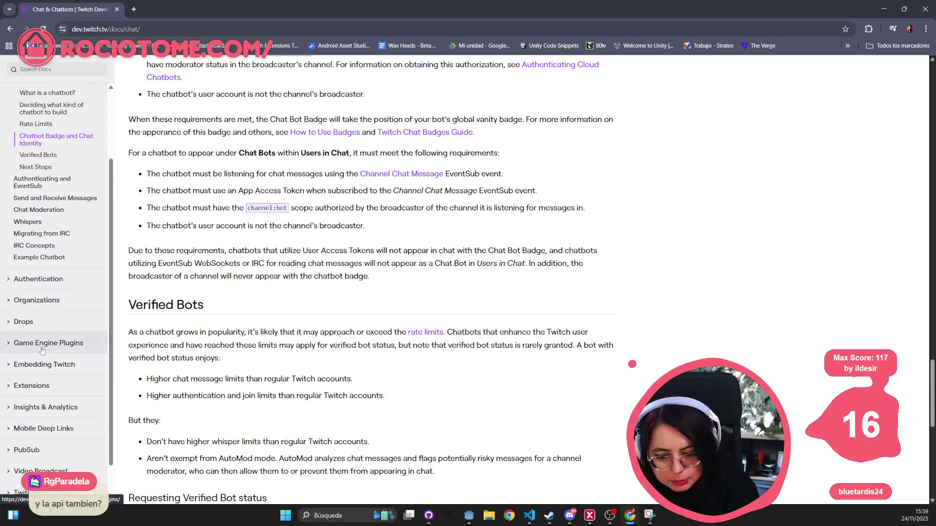
scroll(54, 331, up, 2)
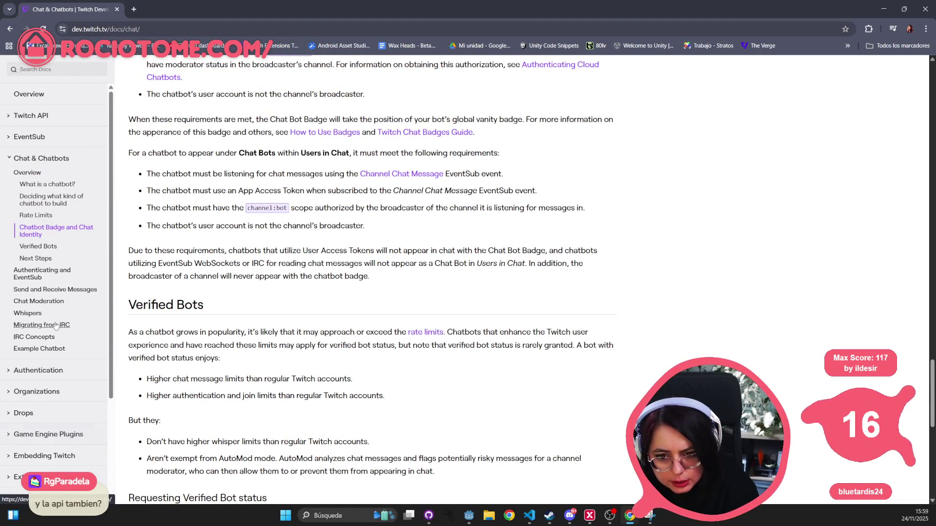
Step: Look over the Twitch API overview and EventSub docs, then go back to Chat & Chatbots
click(31, 116)
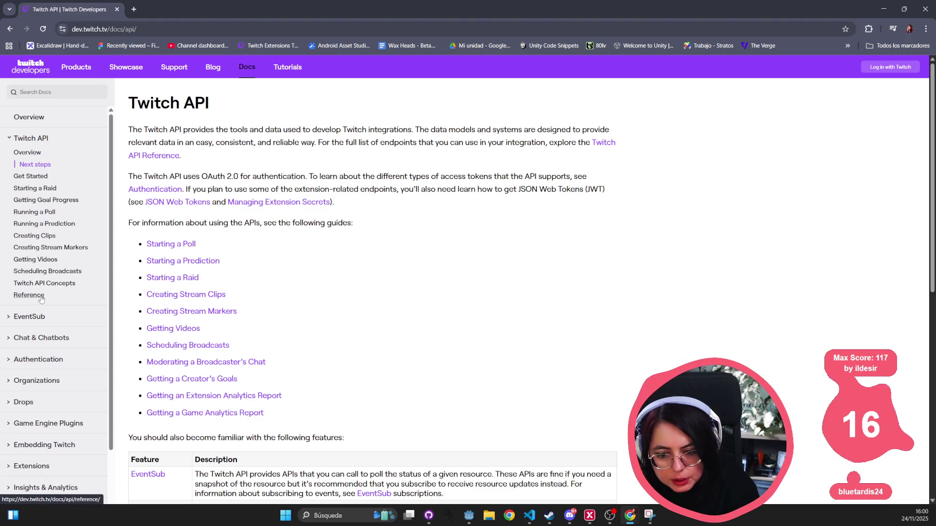
click(35, 322)
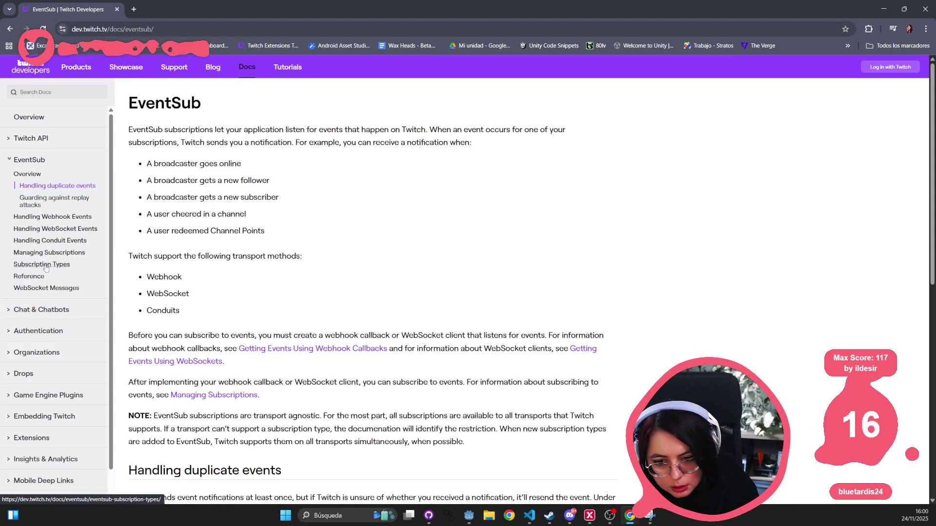
click(43, 310)
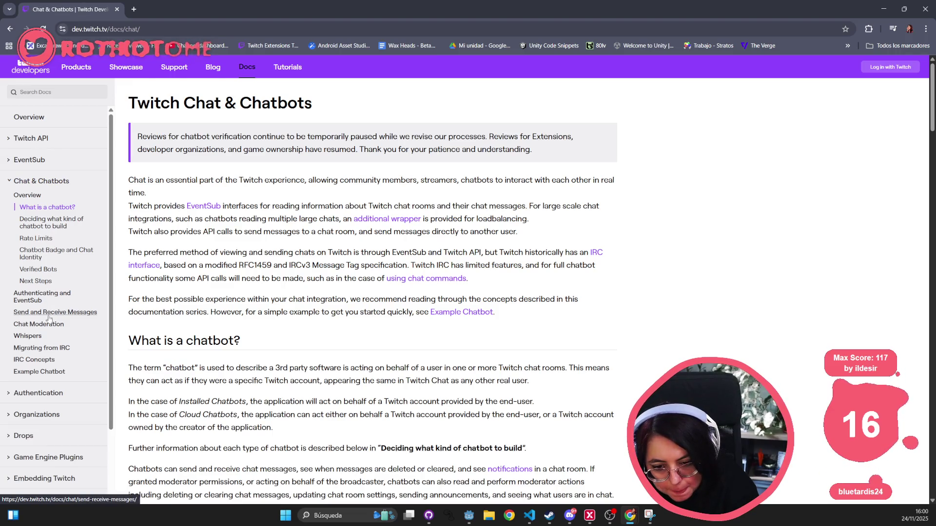
Step: Scroll down the sidebar and open the Insights & Analytics page
scroll(54, 341, down, 1)
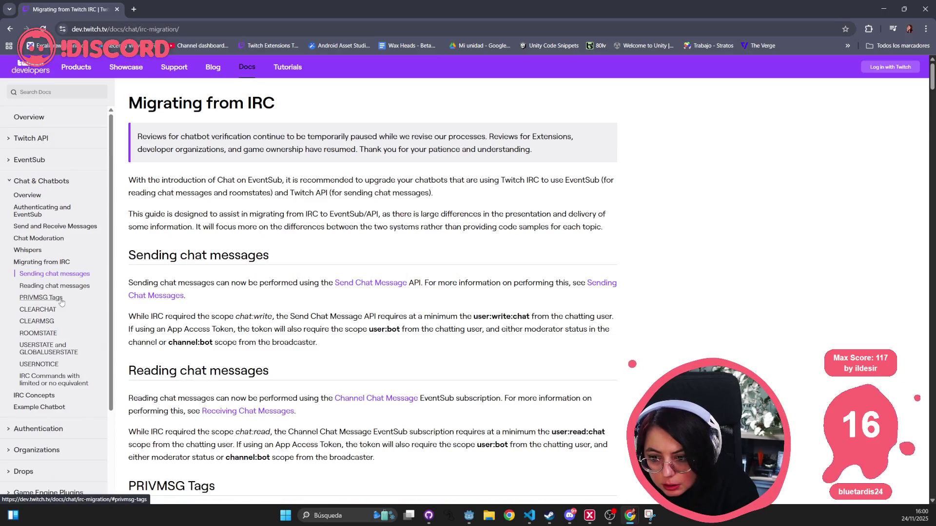
scroll(43, 328, down, 2)
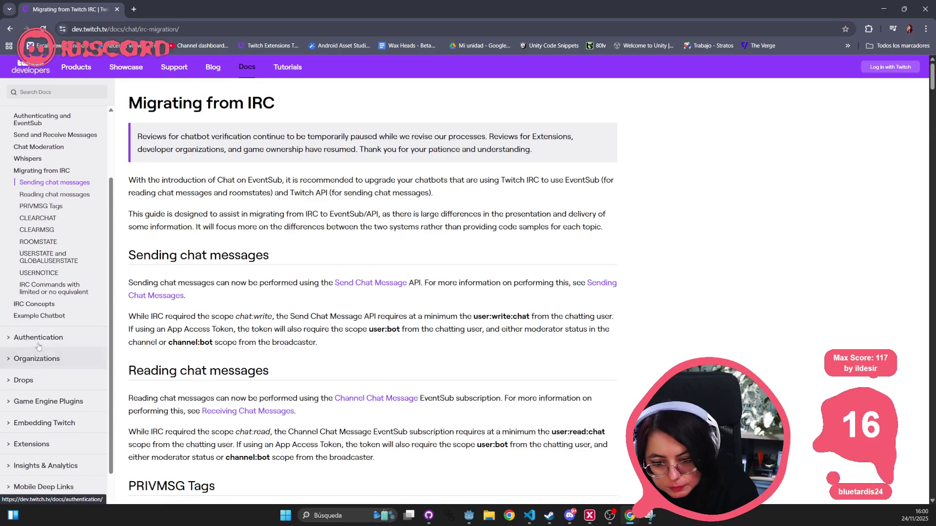
scroll(37, 404, down, 1)
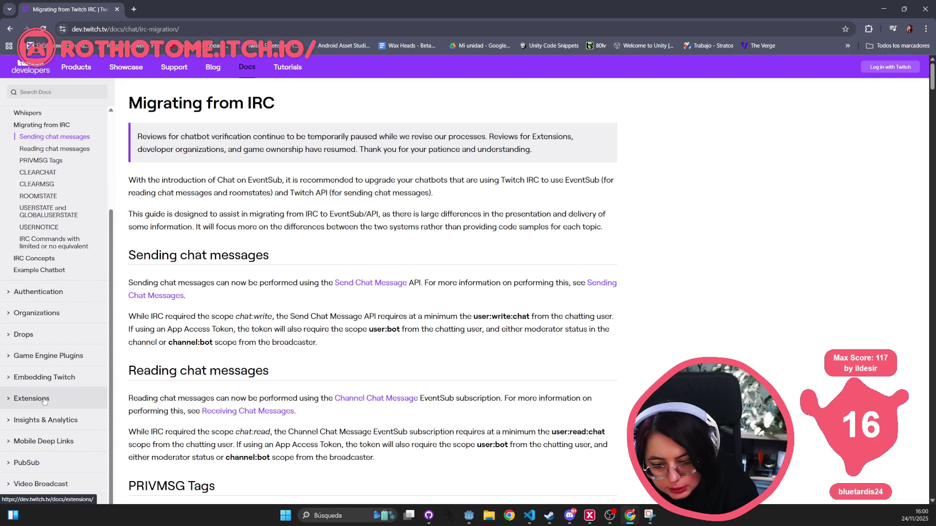
click(48, 393)
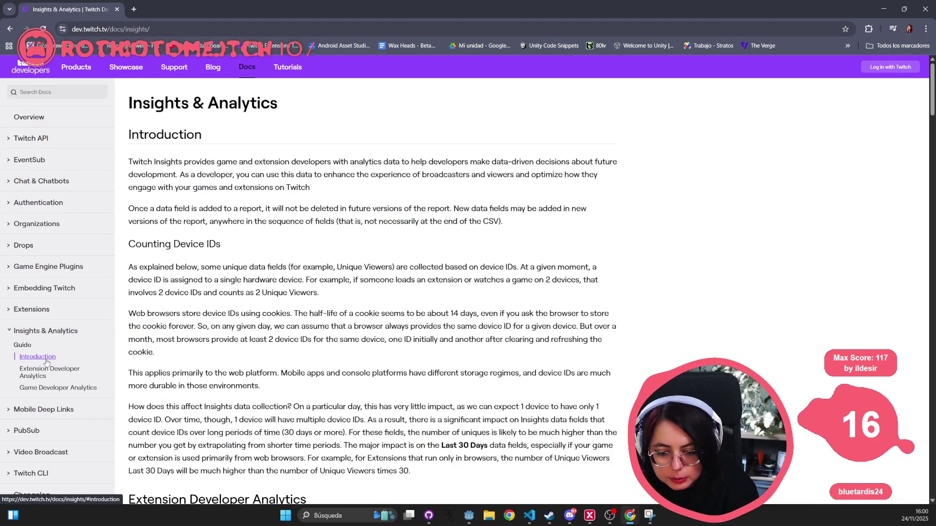
Step: Highlight the Date and Unique Active Channels rows in the data field tables
scroll(315, 157, down, 15)
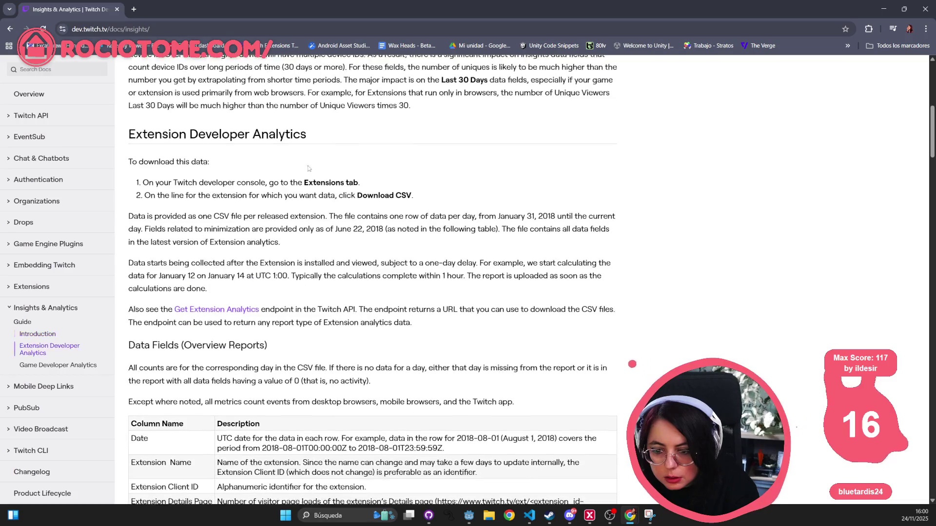
scroll(162, 195, up, 2)
mouse_move(130, 166)
mouse_down()
mouse_move(317, 174)
mouse_move(474, 165)
mouse_move(487, 175)
mouse_up()
click(172, 191)
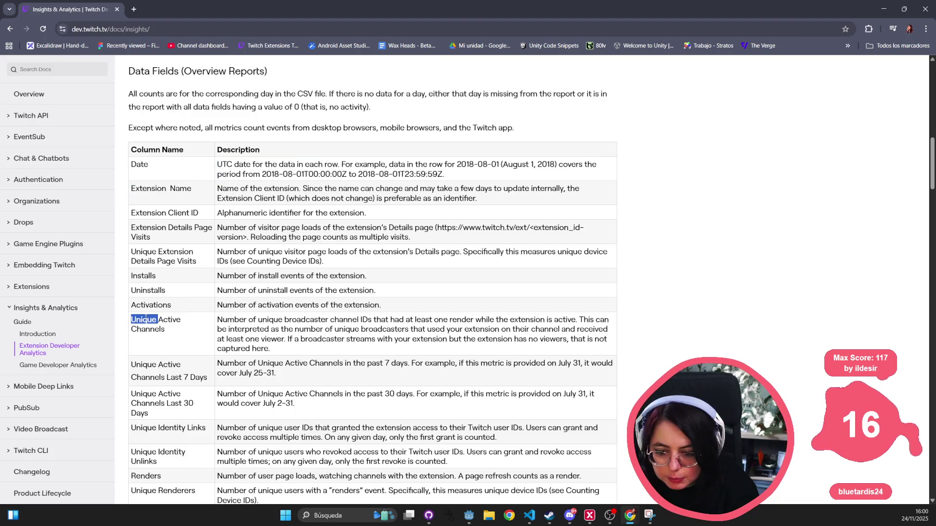
drag(132, 316, 325, 349)
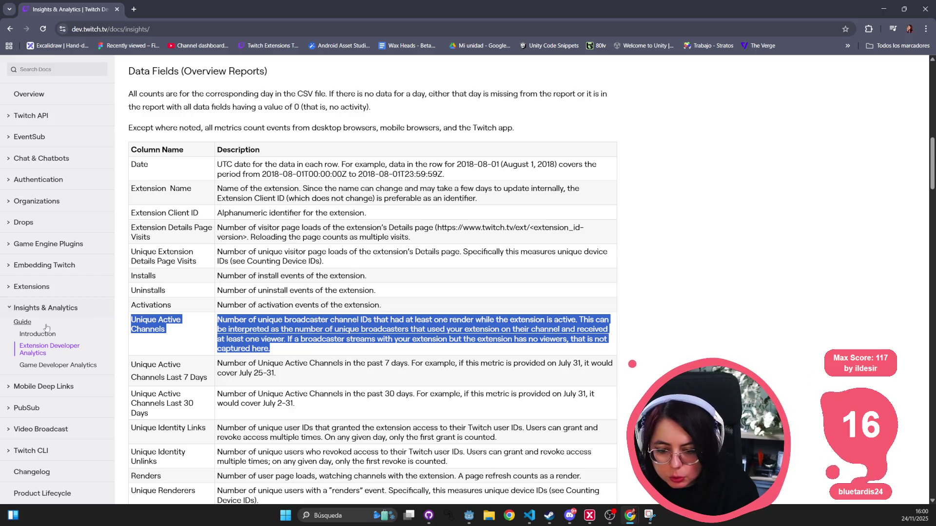
Step: Select the Game Developer Analytics heading and read through that section
scroll(142, 164, up, 2)
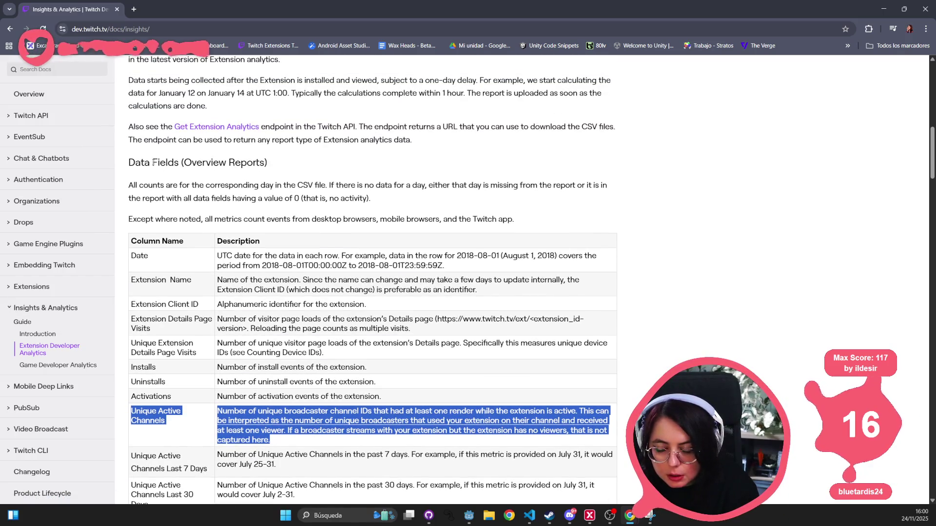
scroll(176, 164, down, 20)
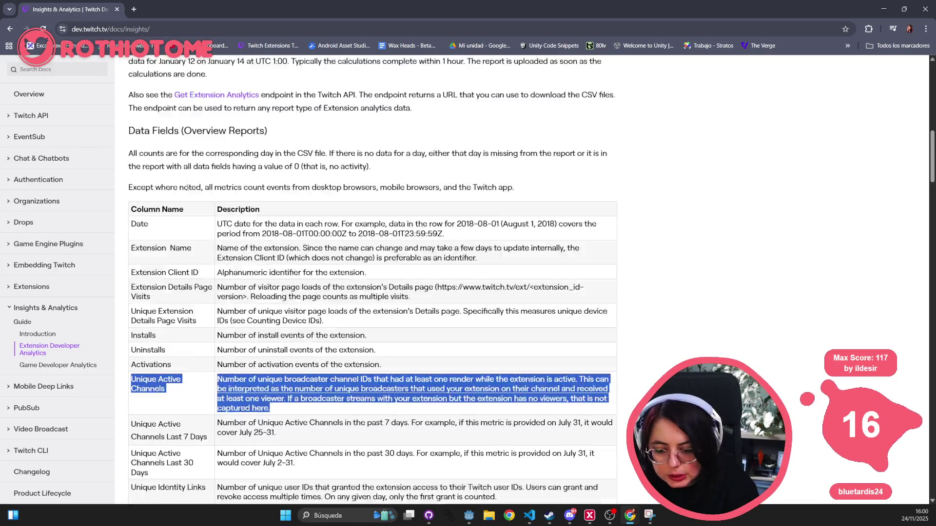
scroll(170, 215, down, 6)
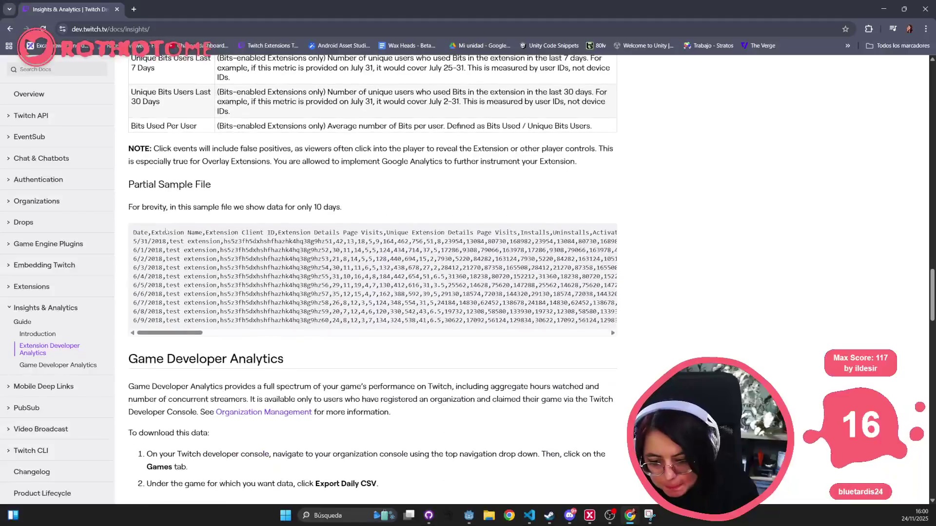
triple_click(201, 359)
scroll(202, 357, down, 15)
scroll(202, 357, down, 15)
scroll(124, 357, up, 5)
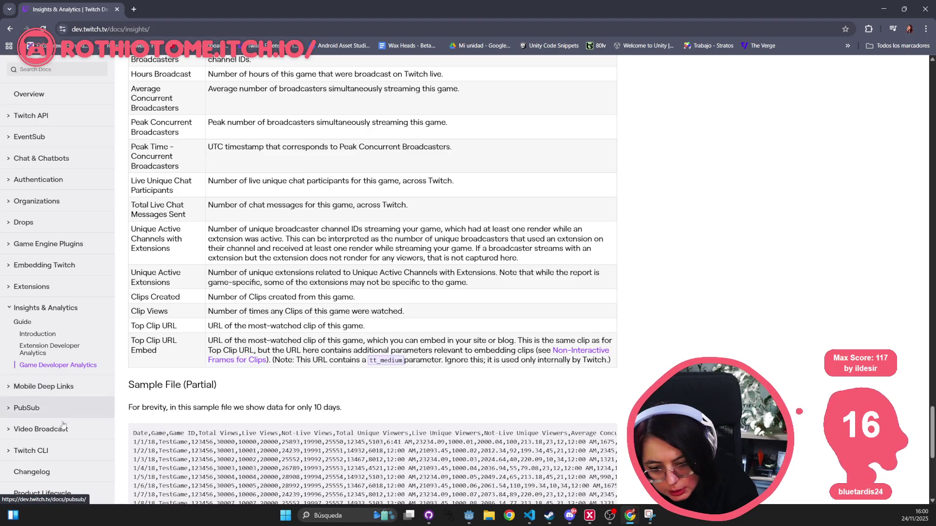
scroll(49, 419, down, 2)
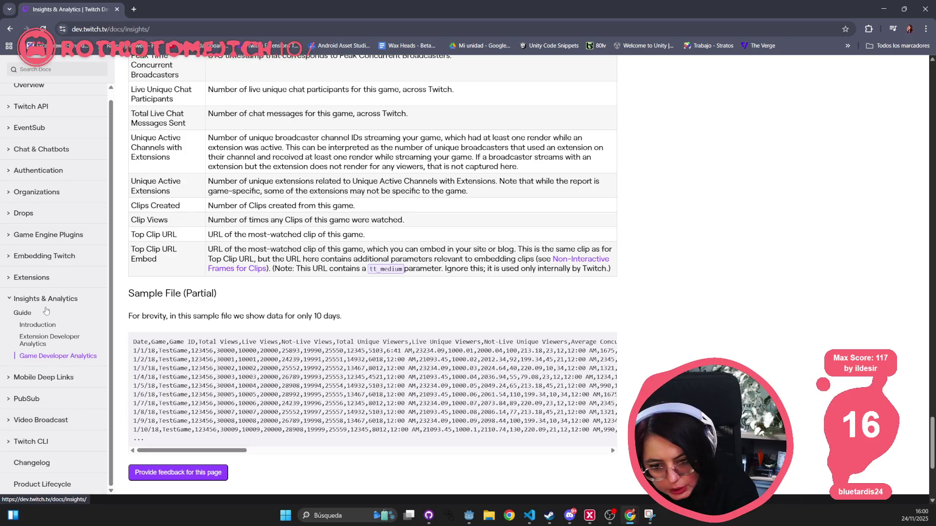
scroll(47, 264, up, 1)
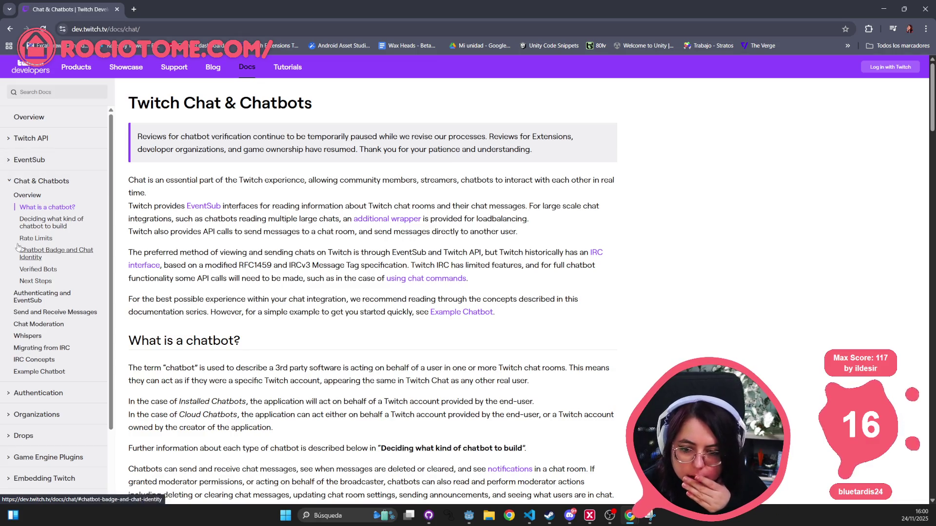
Step: Go from the Twitch API overview to its Reference list and open the Get Chatters endpoint
click(41, 150)
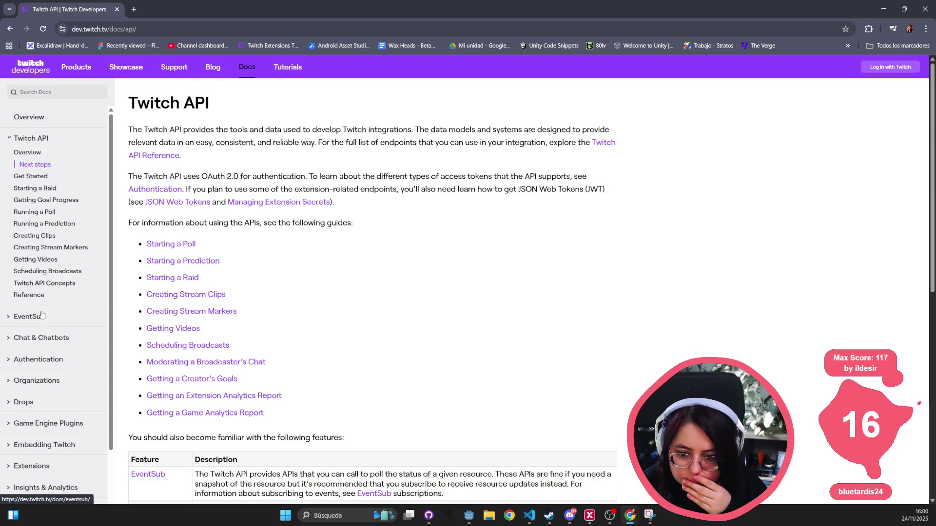
click(29, 296)
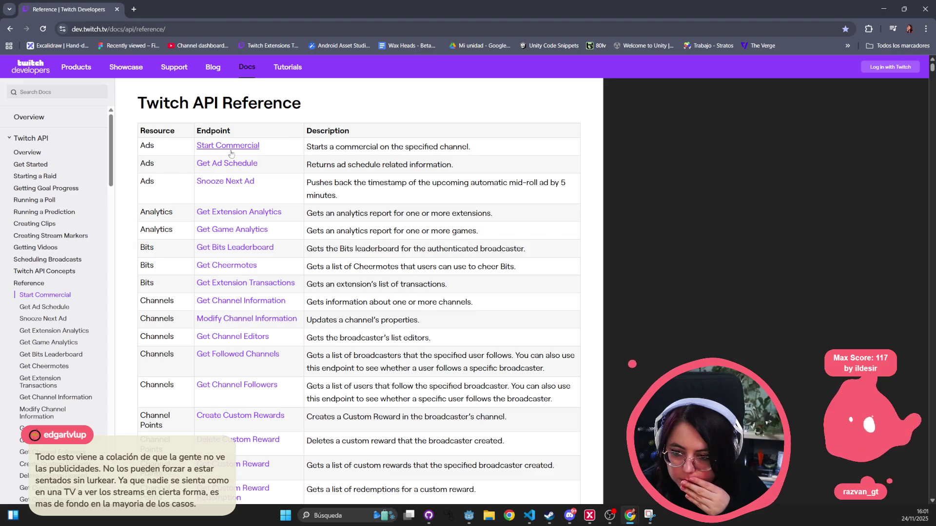
scroll(239, 222, down, 4)
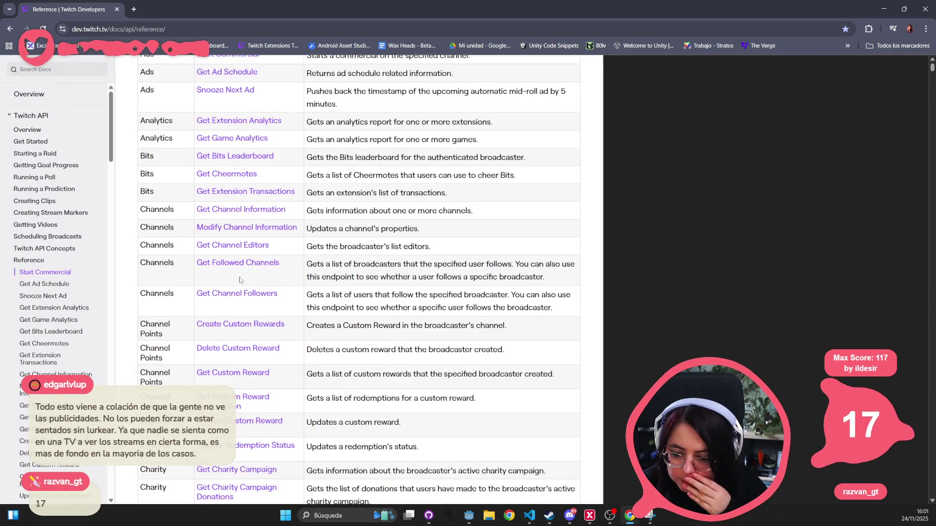
scroll(240, 280, down, 2)
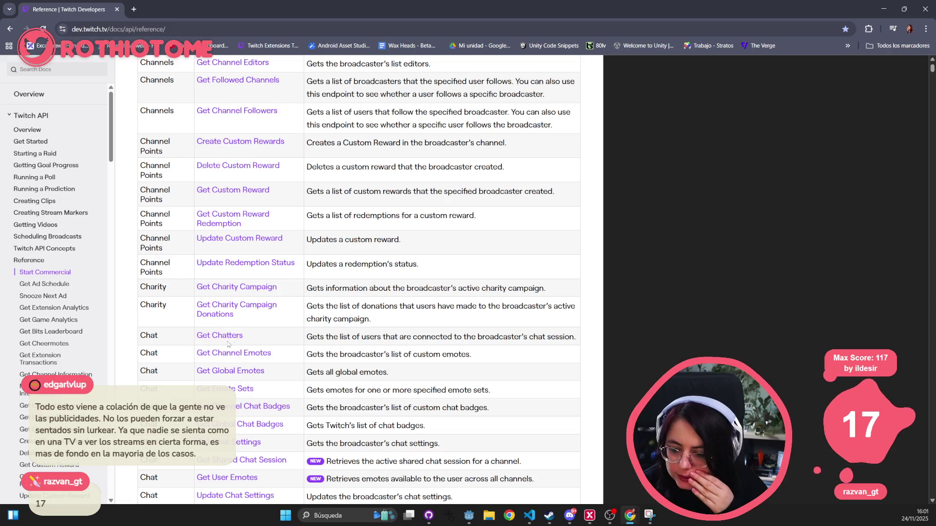
triple_click(496, 339)
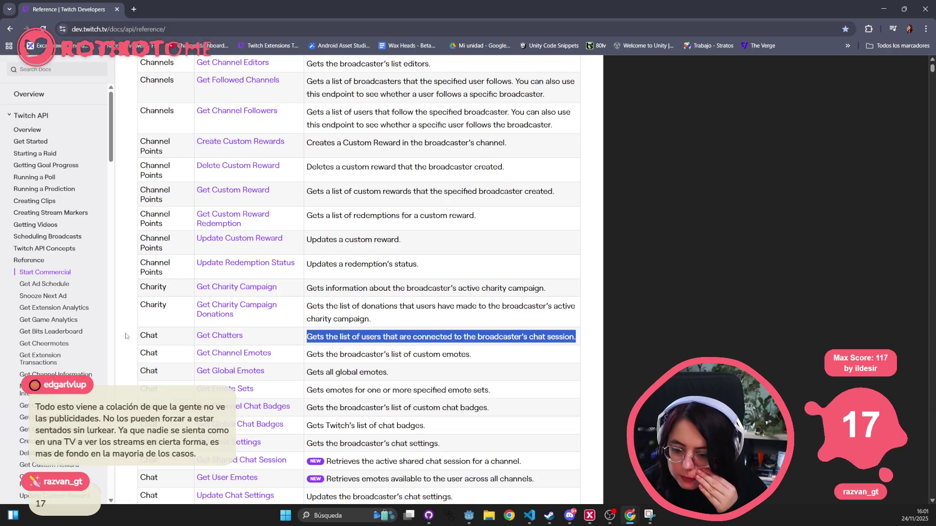
drag(128, 336, 537, 335)
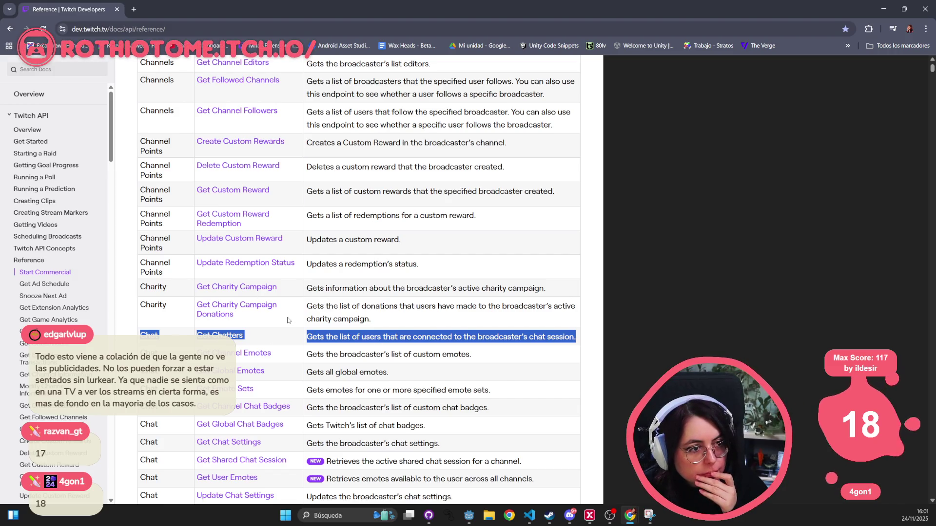
click(209, 335)
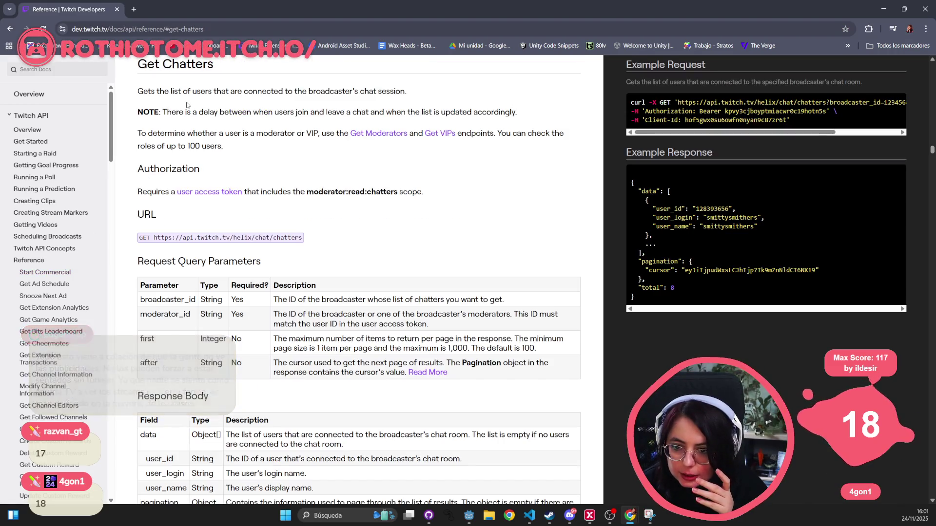
mouse_move(137, 91)
mouse_down()
mouse_move(390, 88)
mouse_move(390, 103)
mouse_move(222, 111)
mouse_up()
mouse_move(304, 122)
mouse_down()
mouse_move(388, 93)
mouse_move(329, 116)
mouse_up()
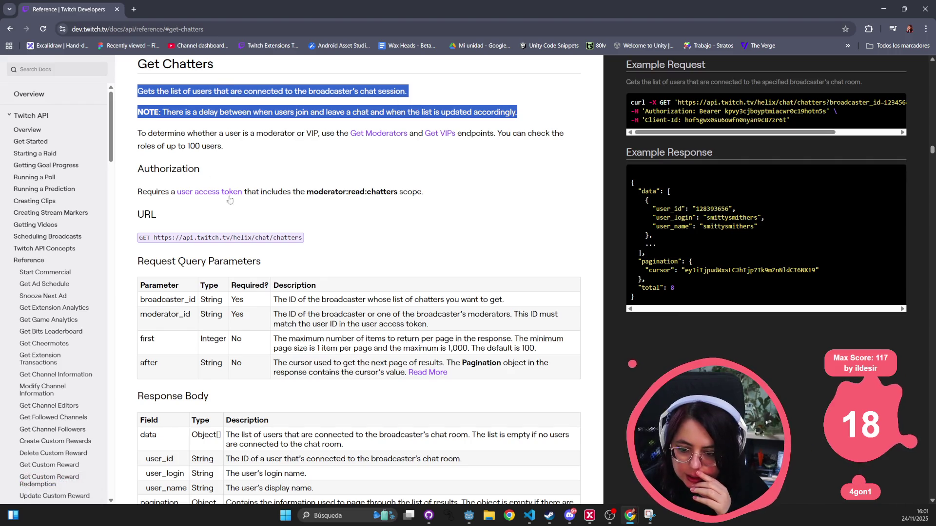
double_click(157, 300)
mouse_move(146, 314)
mouse_down()
mouse_move(292, 348)
mouse_move(363, 340)
mouse_move(538, 366)
mouse_move(557, 349)
mouse_up()
click(358, 344)
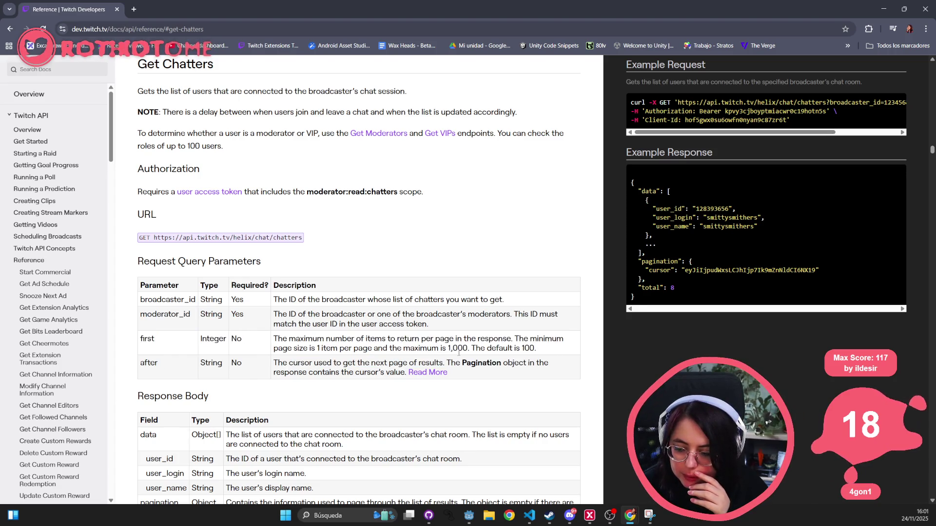
scroll(404, 332, down, 3)
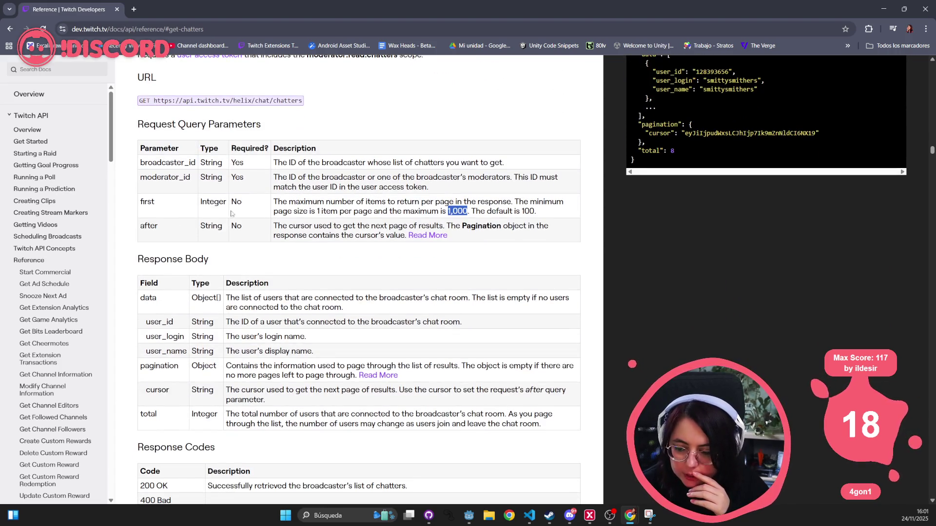
drag(314, 352, 140, 282)
scroll(237, 405, down, 3)
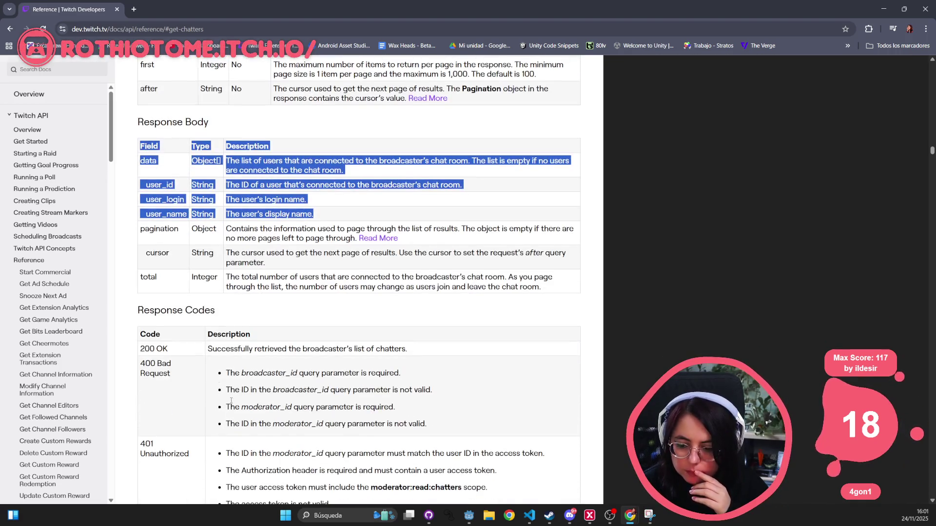
scroll(237, 405, down, 2)
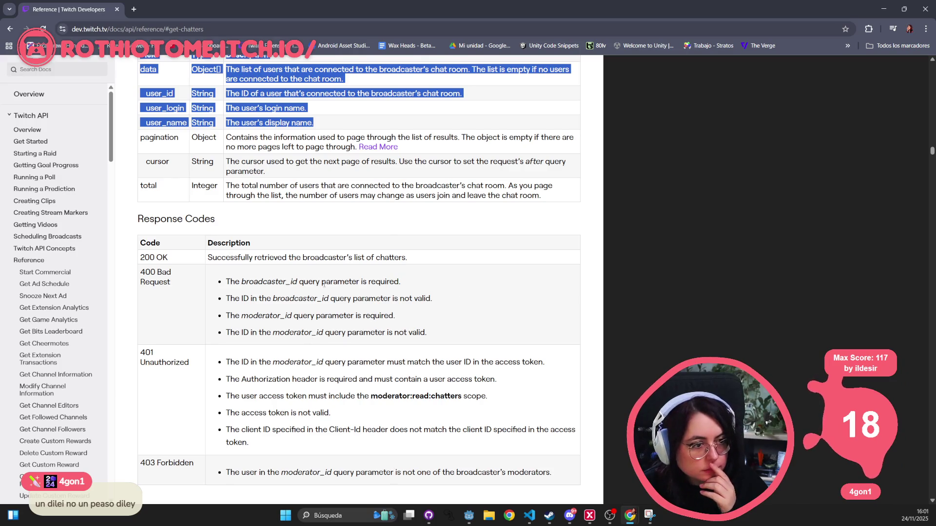
scroll(323, 284, up, 5)
scroll(322, 292, down, 19)
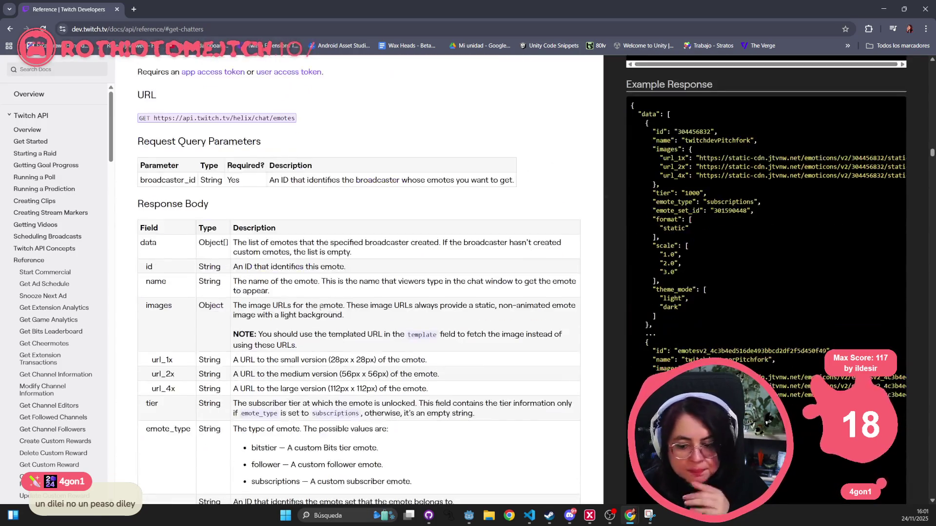
scroll(321, 307, up, 3)
scroll(282, 180, up, 16)
scroll(282, 180, up, 7)
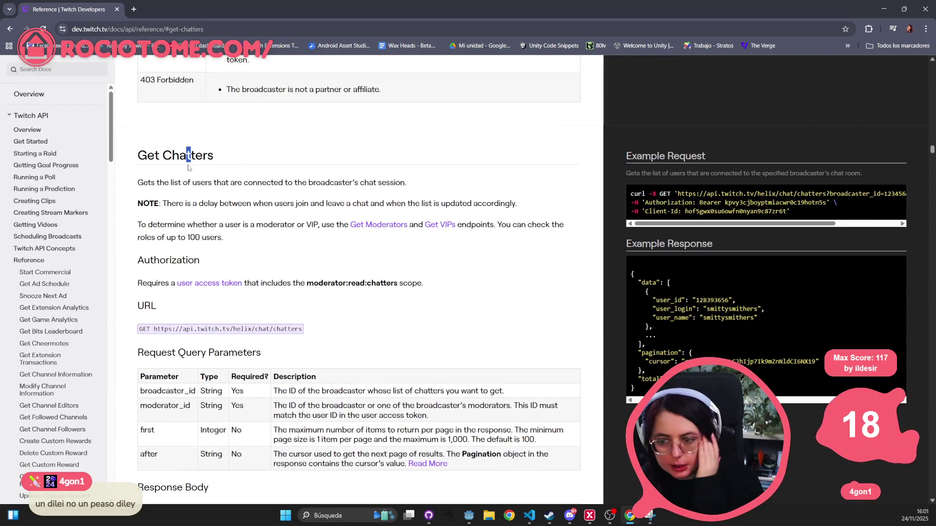
triple_click(187, 155)
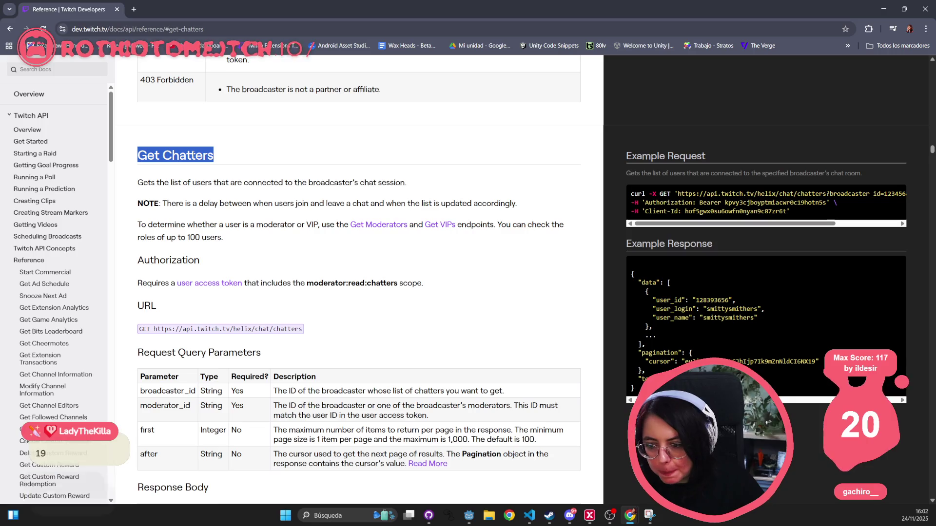
Step: Scroll through the chat endpoints down to Update Chat Settings
scroll(464, 320, down, 15)
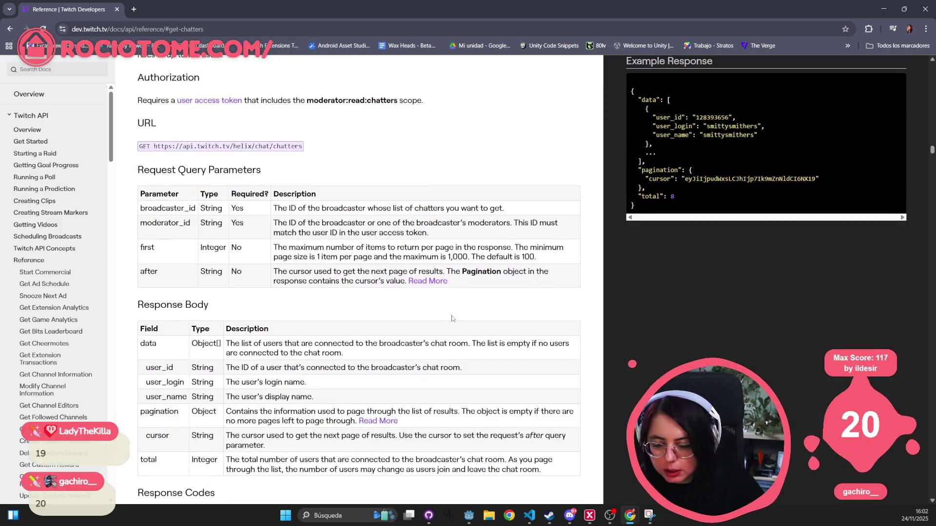
scroll(294, 295, down, 20)
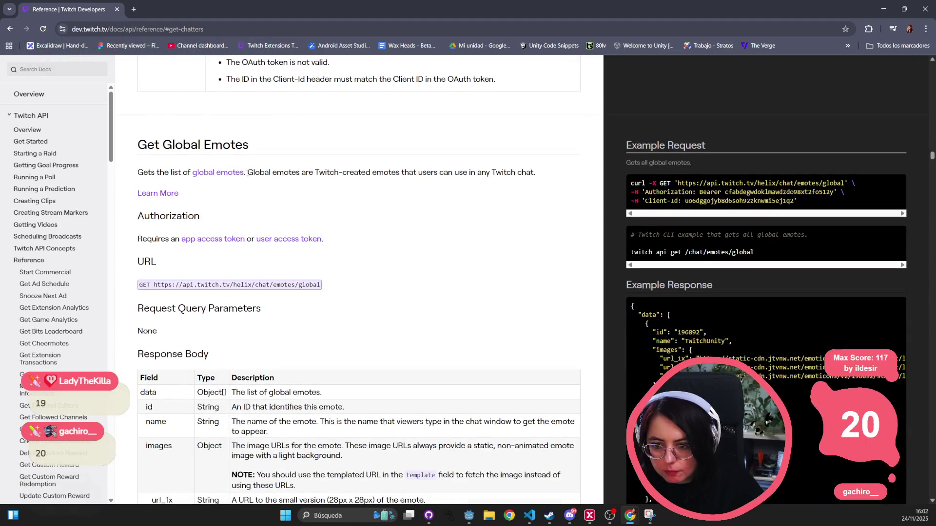
scroll(190, 210, down, 12)
scroll(201, 246, down, 15)
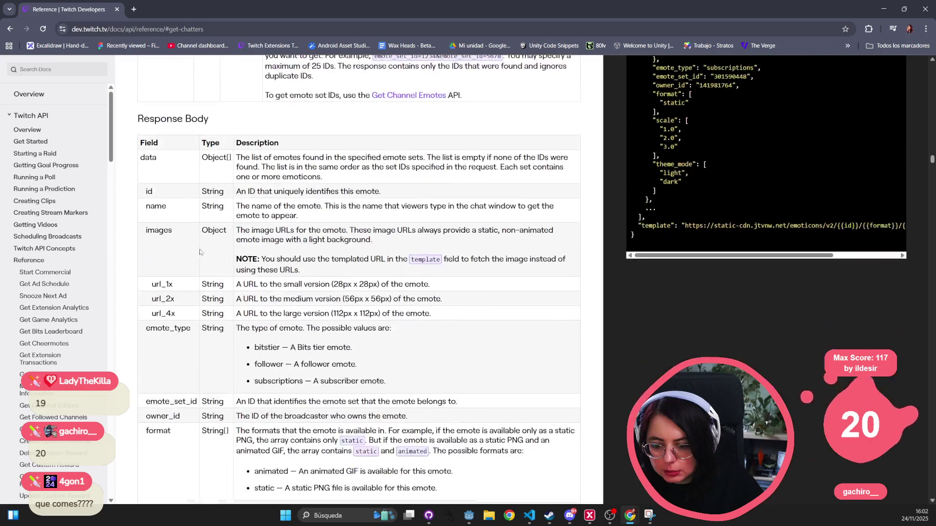
scroll(265, 121, down, 20)
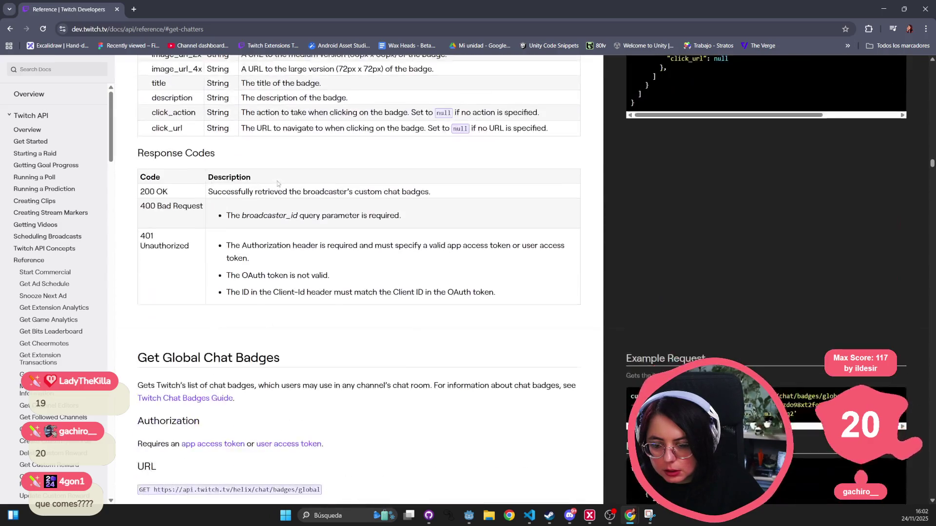
scroll(205, 228, up, 4)
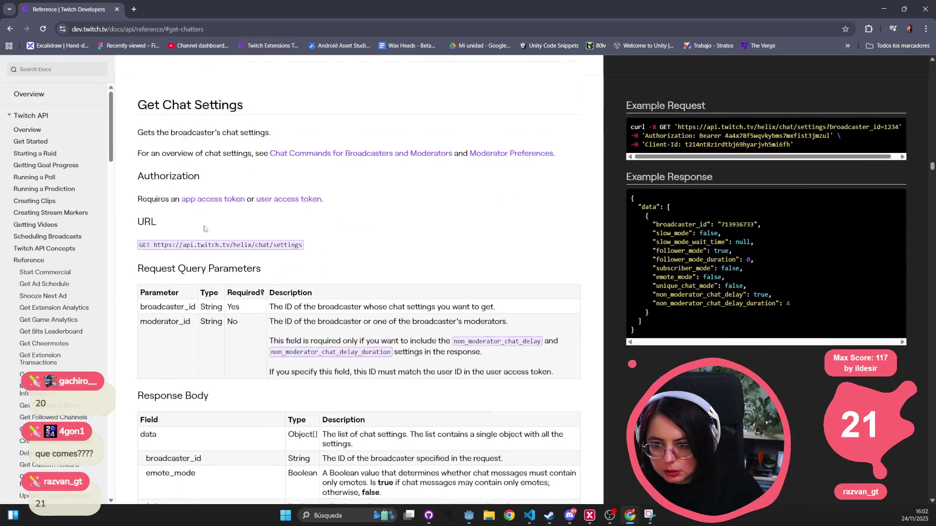
scroll(177, 233, down, 15)
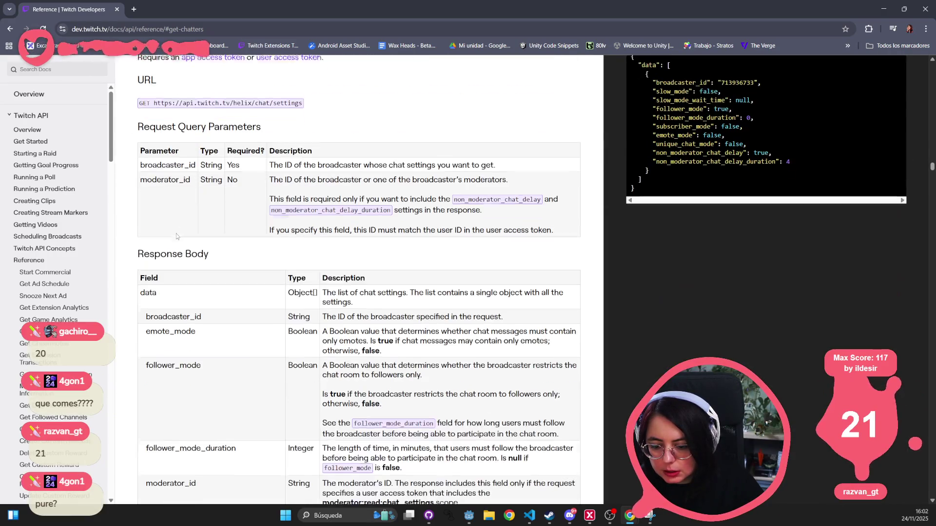
scroll(177, 241, down, 5)
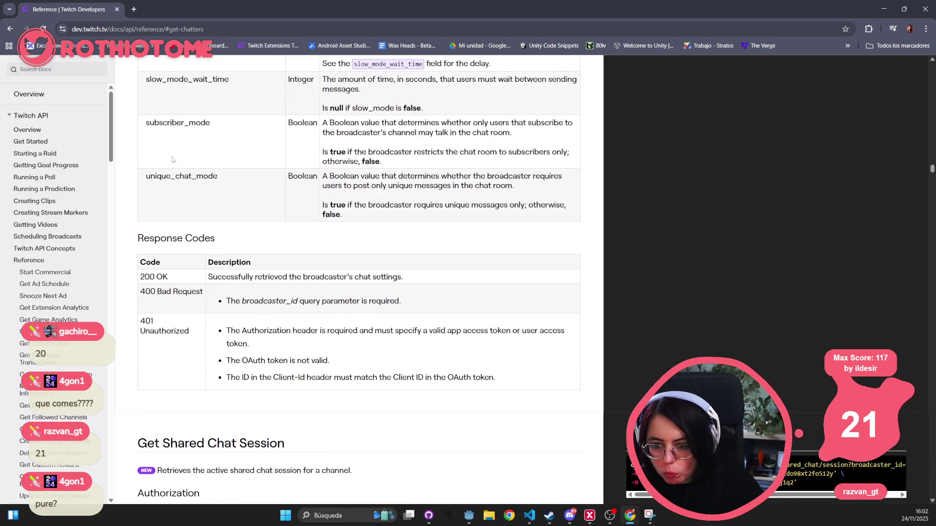
scroll(190, 252, down, 5)
scroll(289, 237, down, 13)
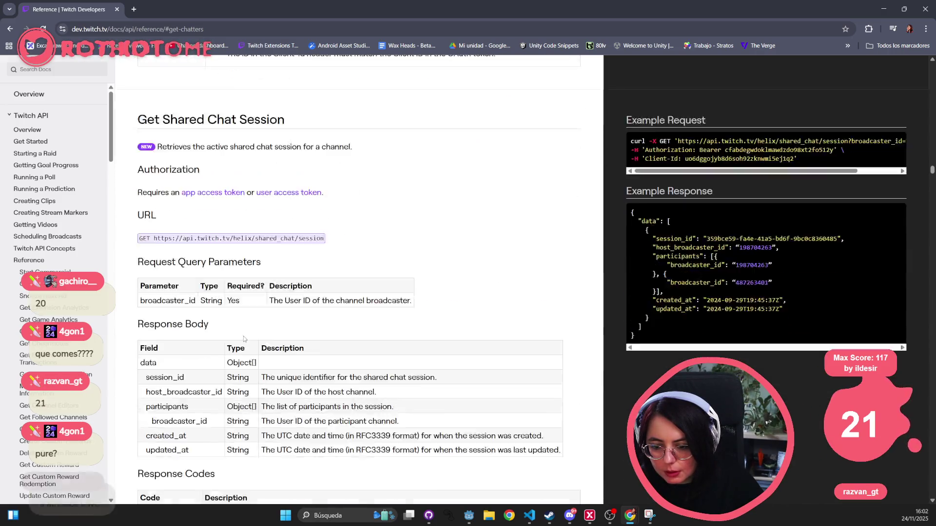
scroll(190, 278, down, 20)
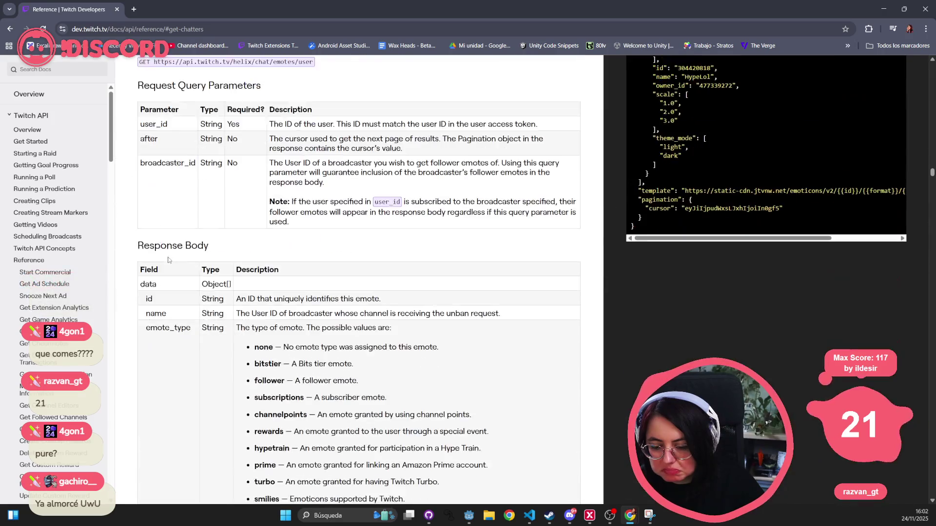
scroll(165, 263, down, 6)
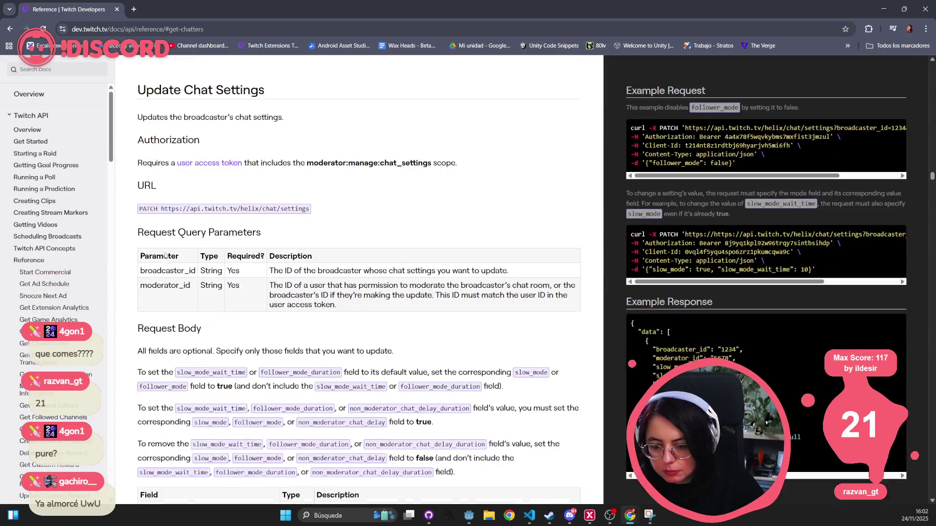
scroll(204, 191, down, 20)
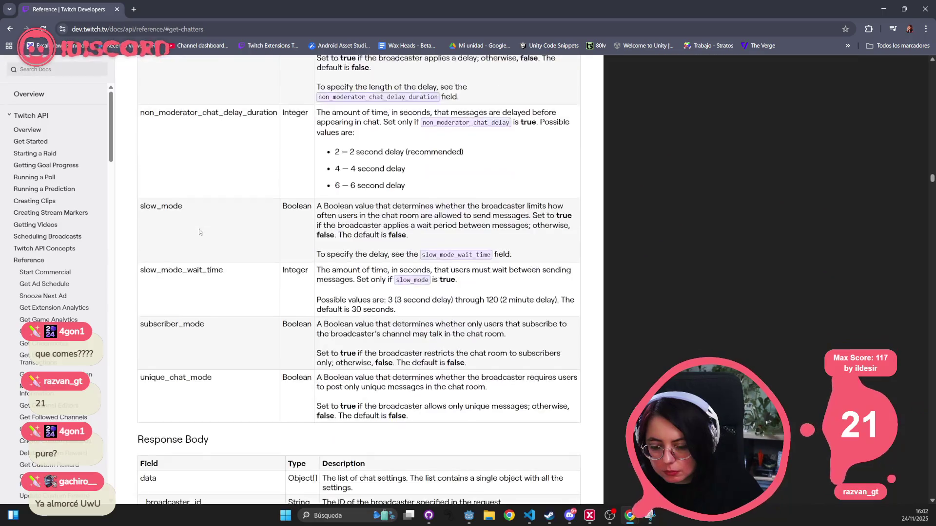
Step: Return to the top and select the endpoint table from Ads to Get Custom Reward
scroll(204, 256, up, 20)
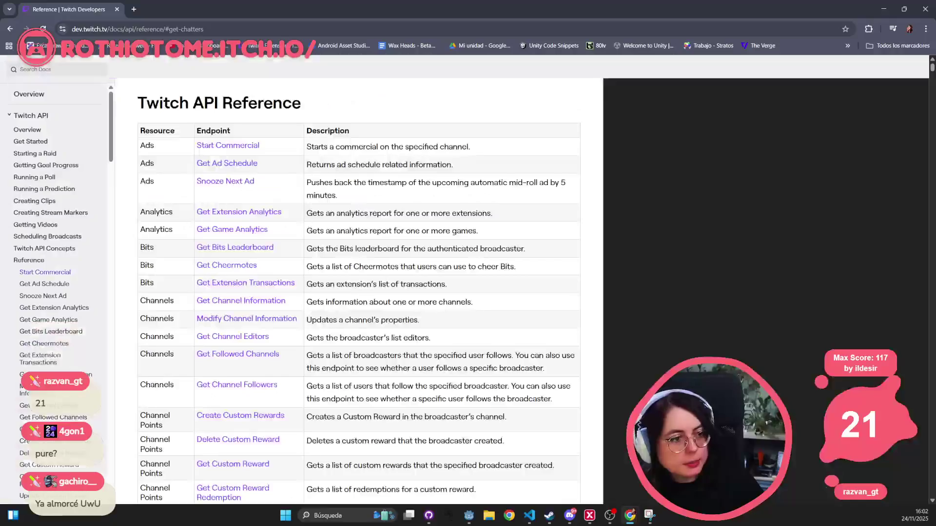
scroll(287, 190, down, 3)
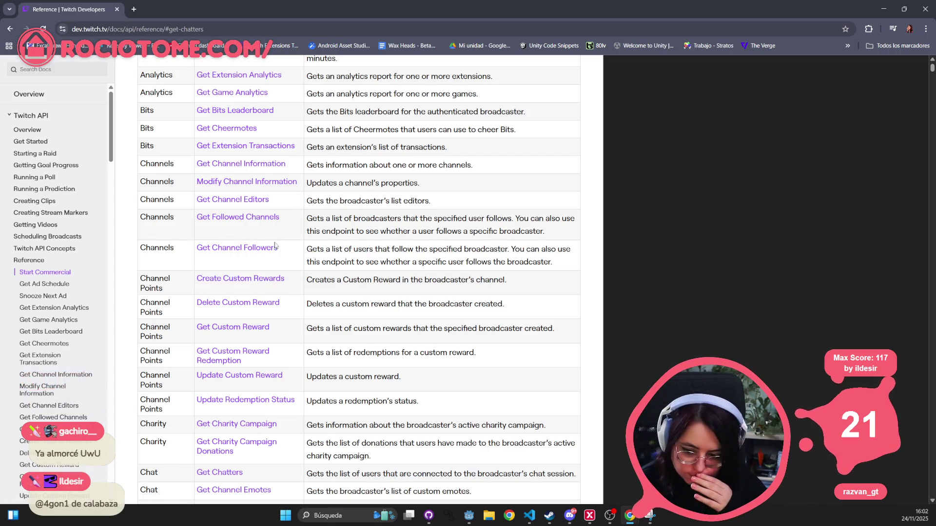
scroll(292, 259, up, 3)
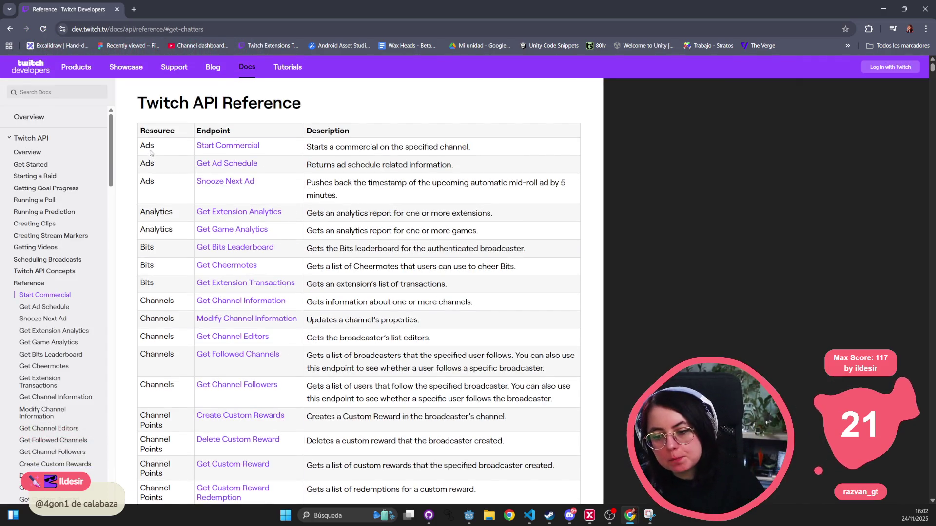
mouse_move(138, 143)
mouse_down()
mouse_move(416, 475)
mouse_move(380, 467)
mouse_move(512, 400)
mouse_move(491, 444)
mouse_move(463, 441)
mouse_up()
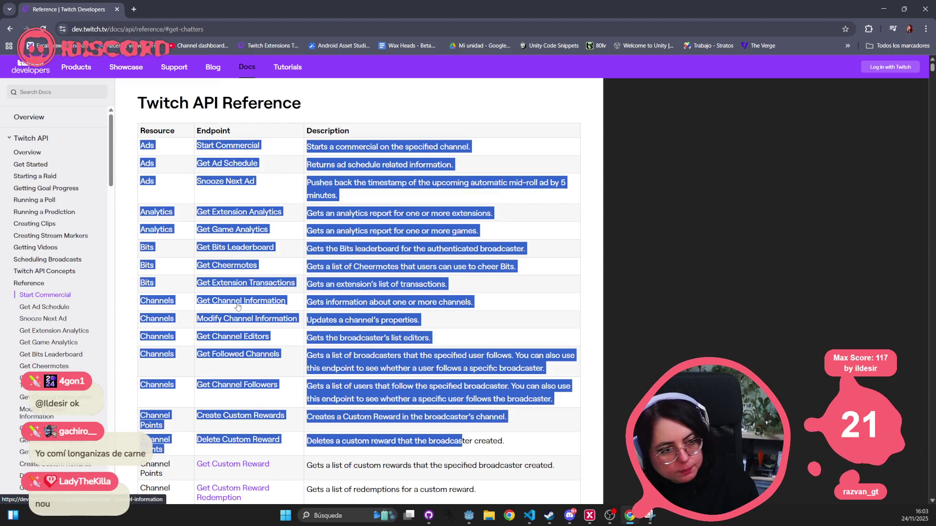
Step: Search DuckDuckGo for postman in a new tab and open the Download Postman page
click(134, 9)
text(postman)
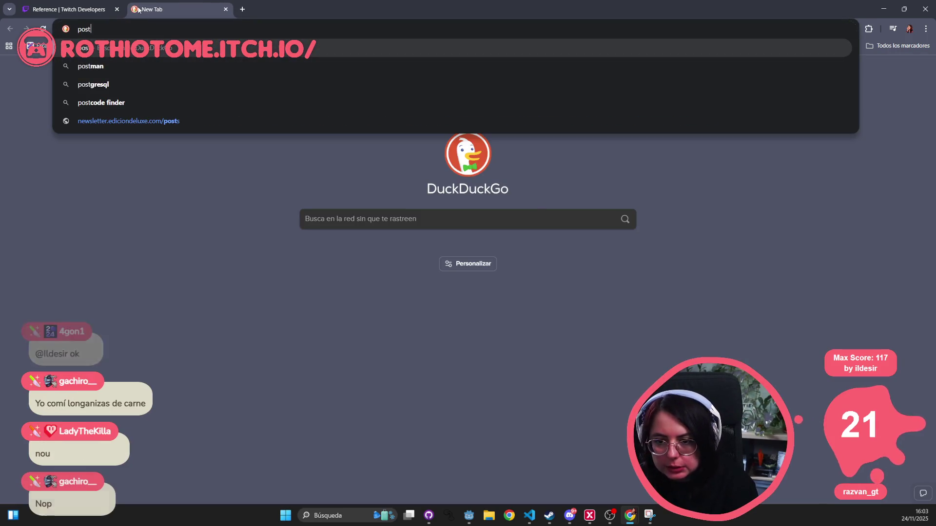
key(Return)
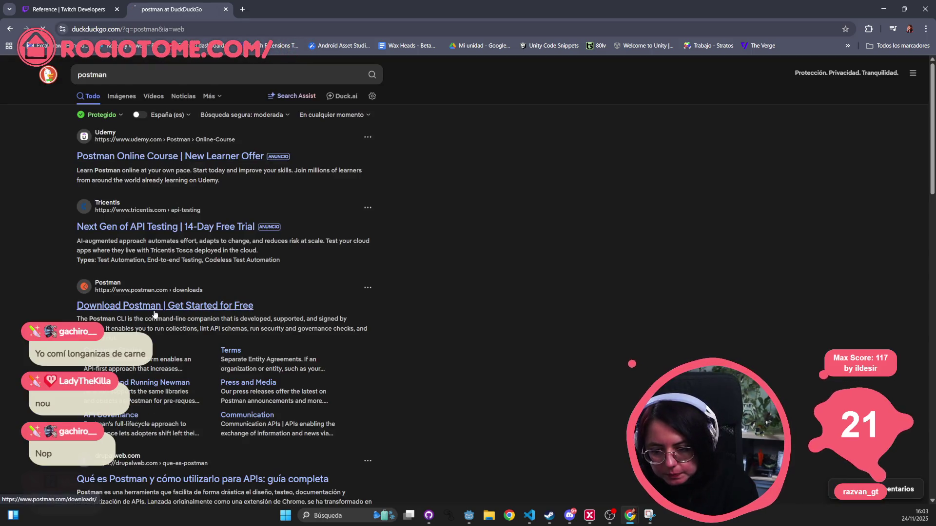
click(155, 307)
Step: Close the privacy dialog, copy the postman.com/downloads address, and return to the Twitch tab
click(180, 29)
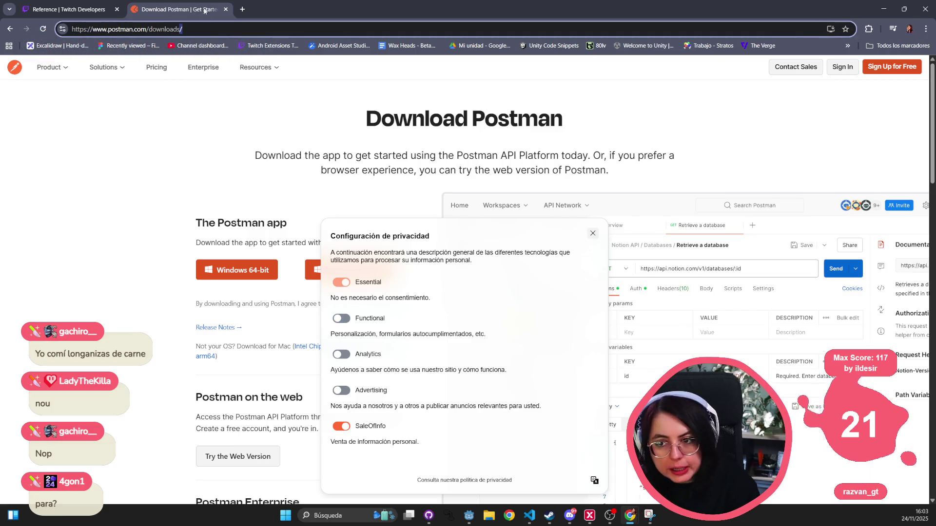
key(ctrl+a)
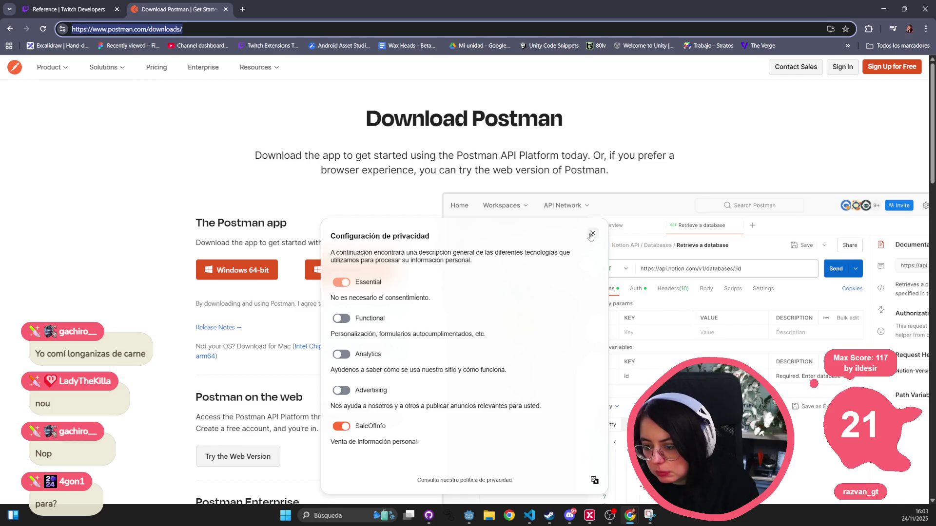
click(592, 235)
click(236, 33)
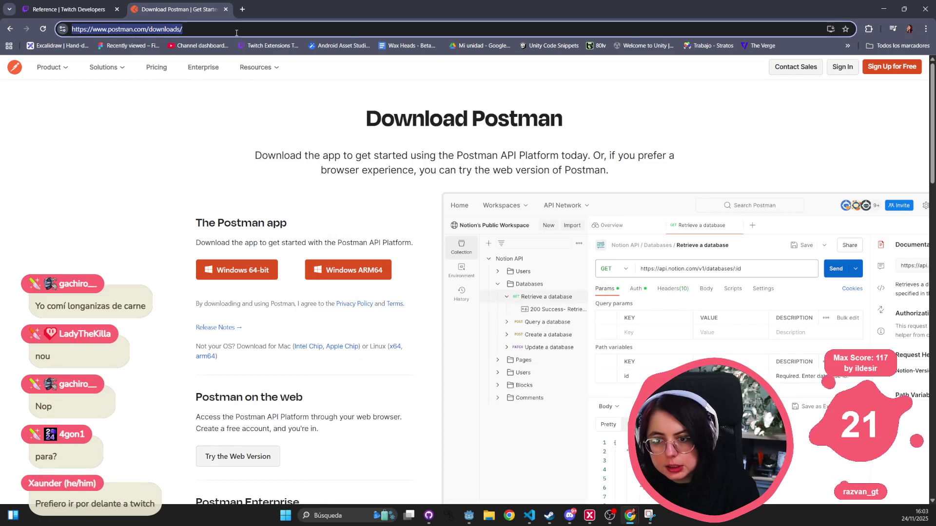
key(alt+Tab)
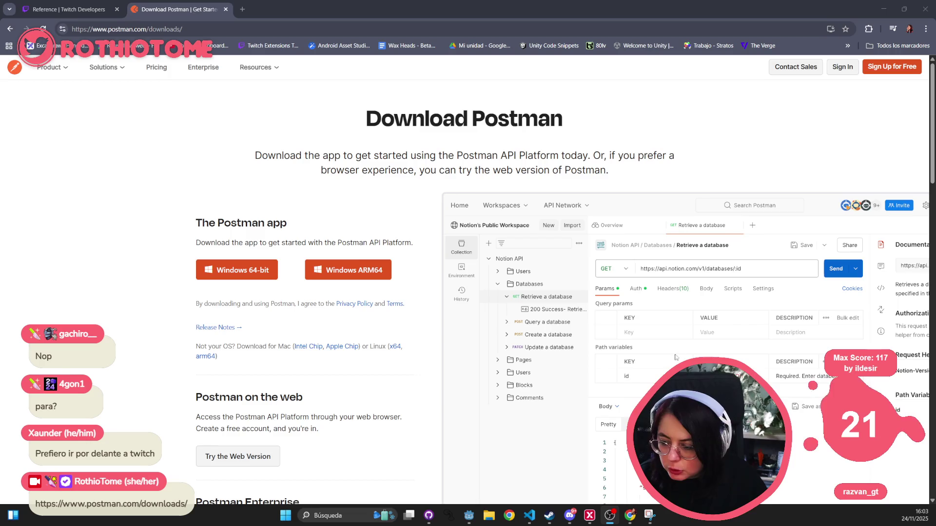
click(249, 372)
scroll(337, 389, down, 5)
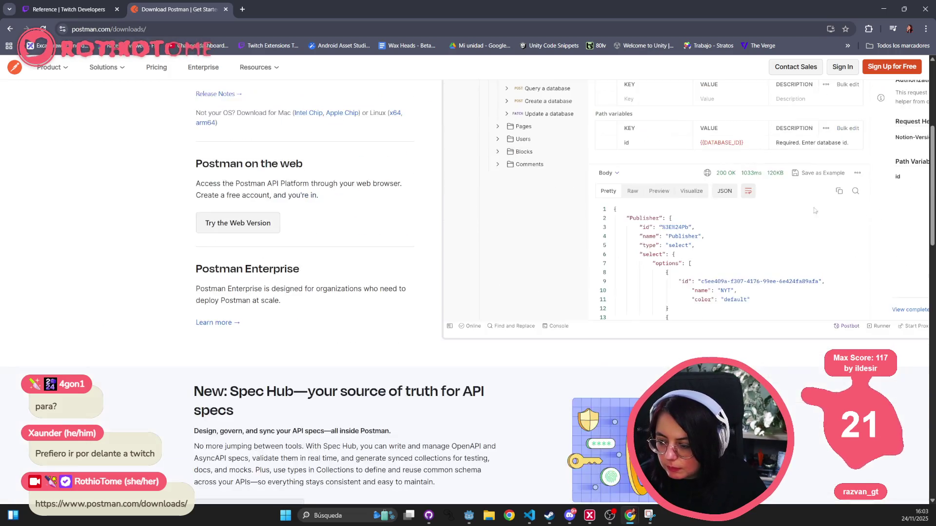
scroll(694, 287, up, 5)
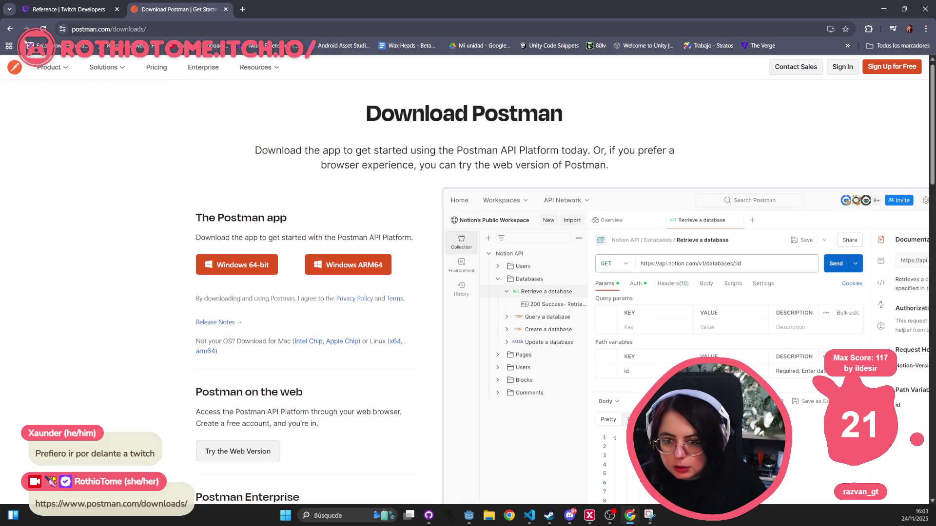
click(68, 9)
click(513, 239)
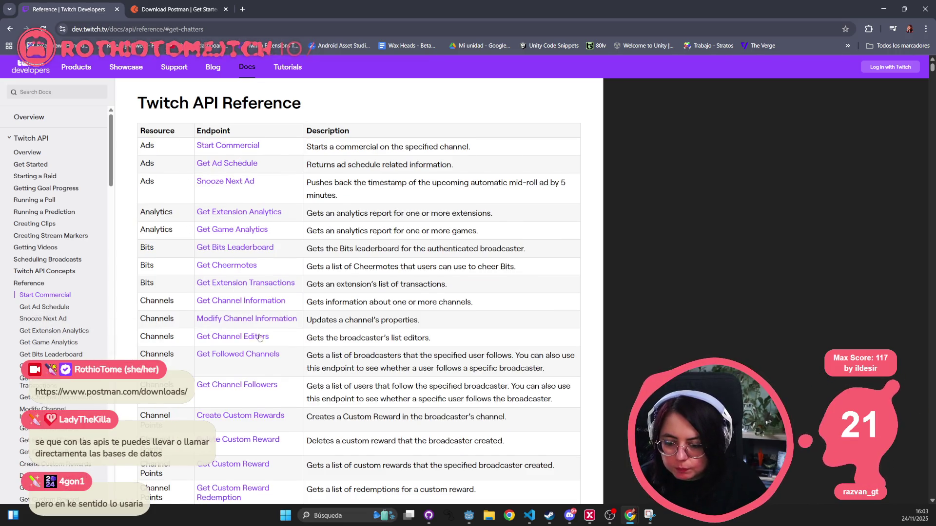
Step: Jump to the Get Chatters section and select its GET request URL
scroll(259, 337, down, 8)
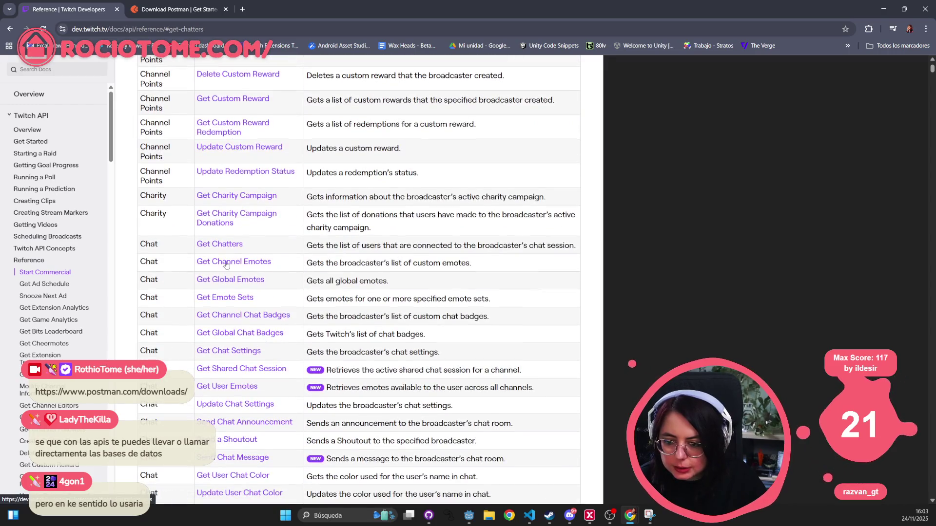
click(219, 244)
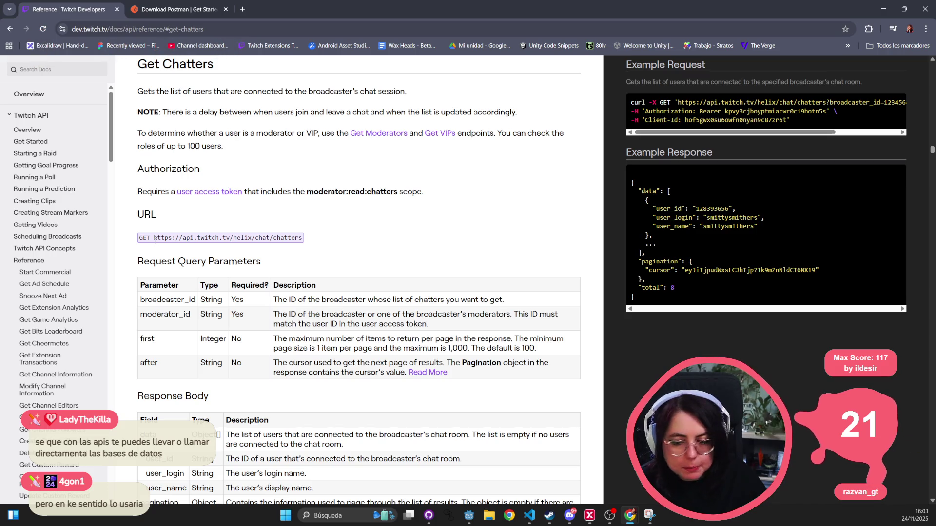
drag(153, 239, 300, 239)
click(148, 237)
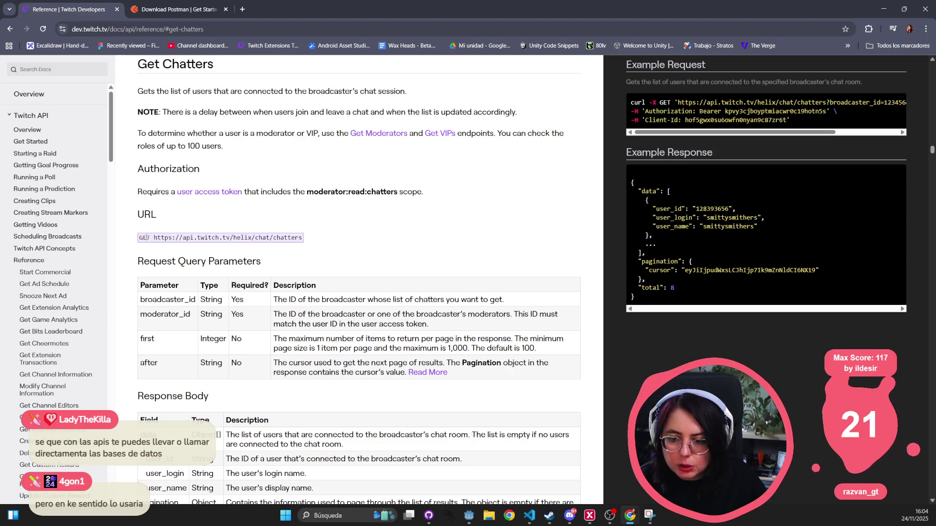
drag(147, 238, 318, 237)
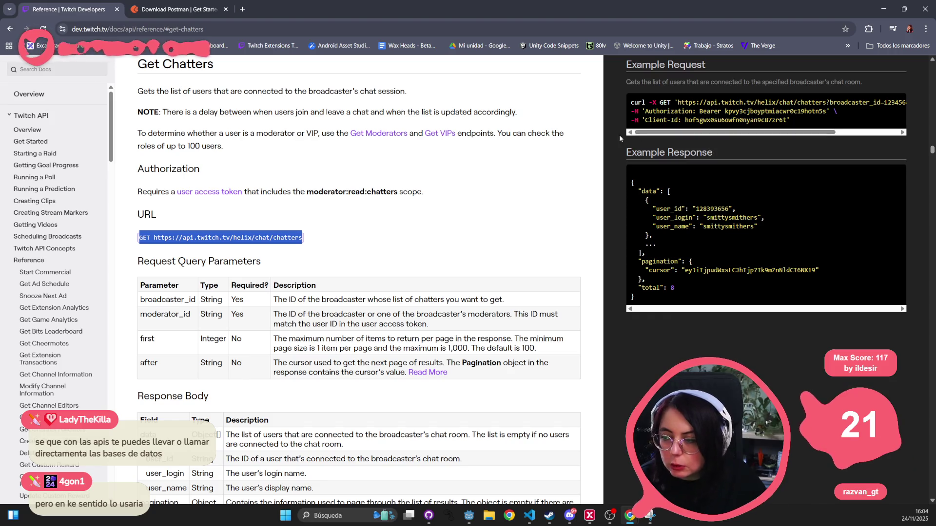
Step: Select the example curl request, including its Bearer token and Client-Id values
mouse_move(633, 103)
mouse_down()
mouse_move(885, 106)
mouse_move(856, 137)
mouse_up()
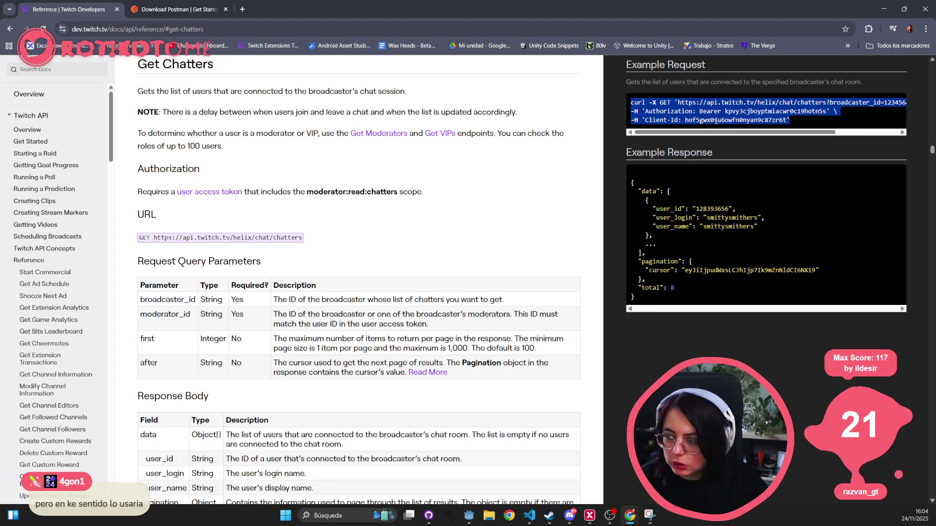
double_click(703, 111)
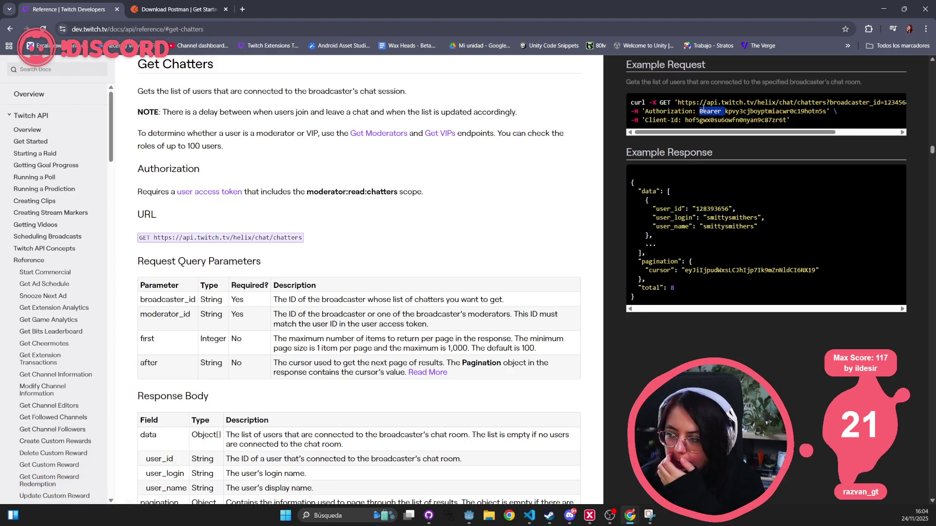
double_click(759, 111)
double_click(736, 120)
click(874, 115)
mouse_move(826, 121)
mouse_down()
mouse_move(634, 112)
mouse_move(643, 107)
mouse_move(631, 102)
mouse_up()
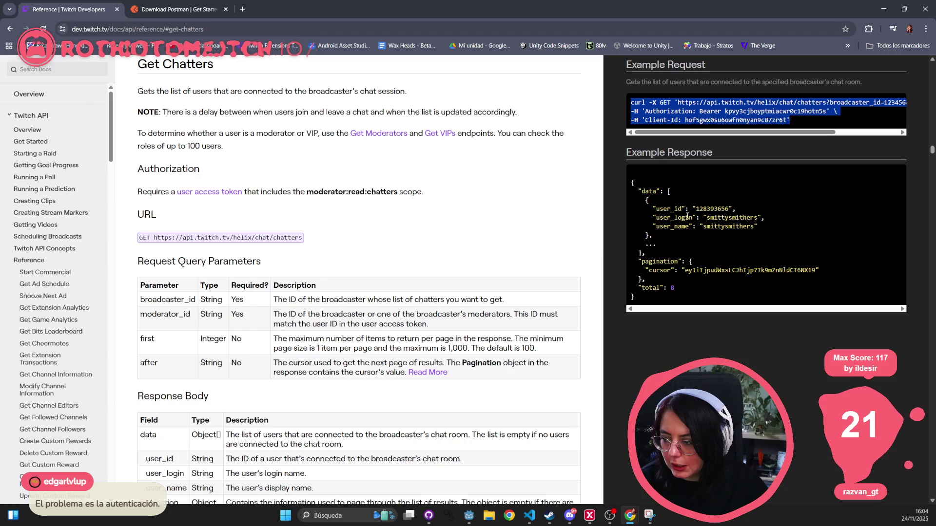
Step: Inspect the user fields in the example response, then open a new DuckDuckGo tab
mouse_move(652, 209)
mouse_down()
mouse_move(782, 222)
mouse_move(851, 278)
mouse_up()
click(850, 274)
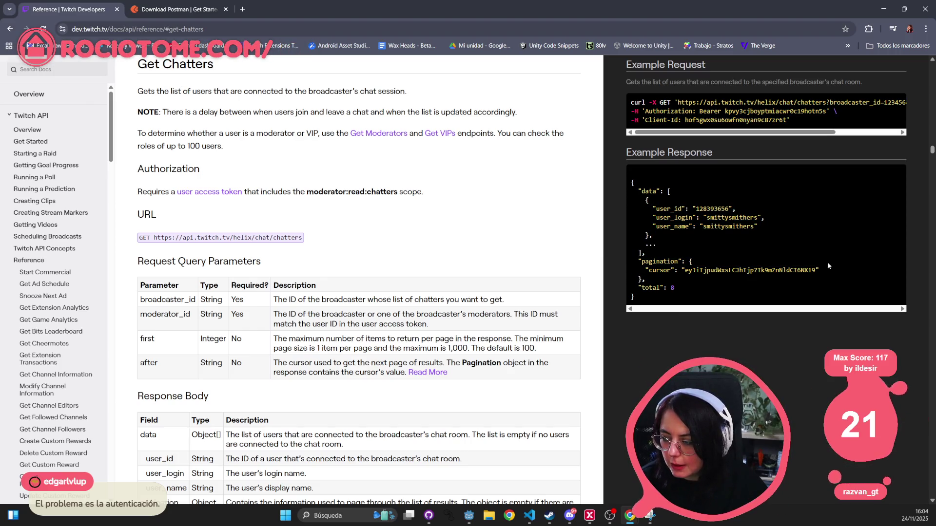
double_click(759, 254)
scroll(697, 188, down, 10)
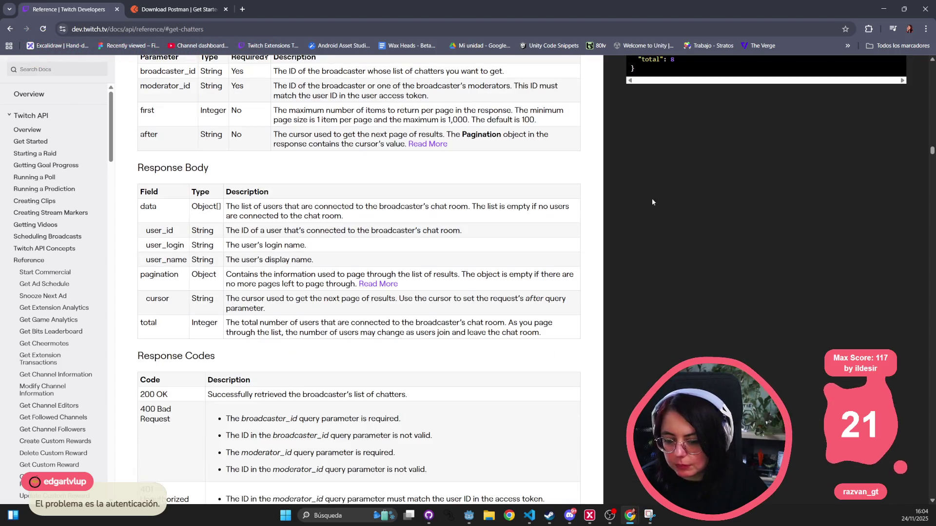
scroll(562, 212, down, 5)
scroll(562, 210, up, 15)
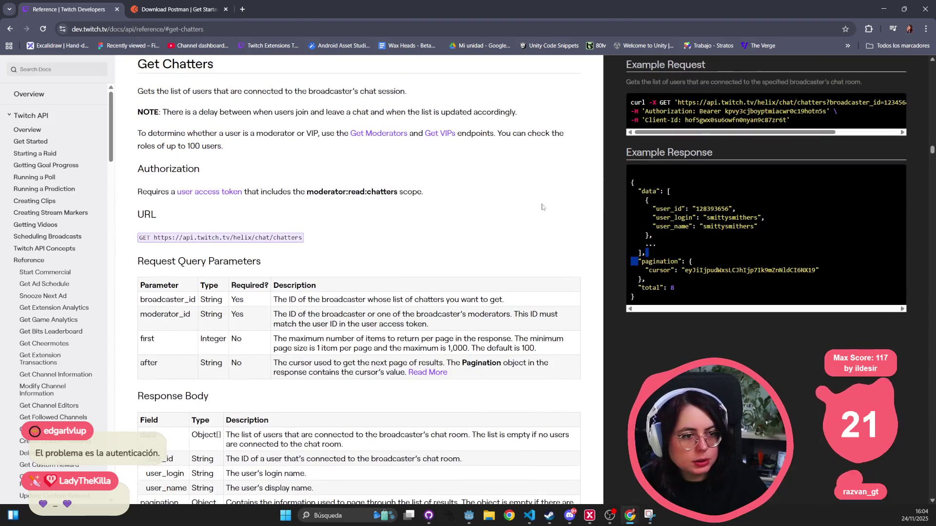
click(243, 10)
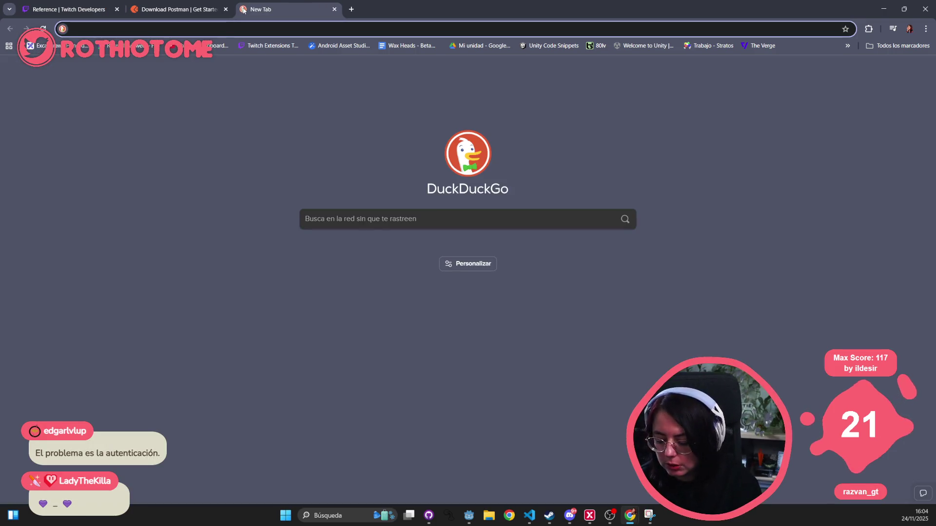
text(partner.twit)
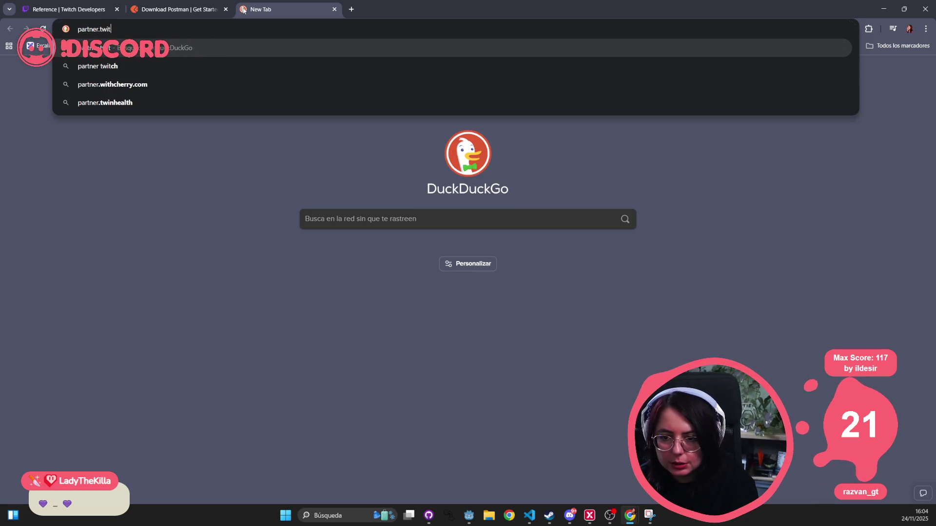
text(ch.co)
key(BackSpace)
key(BackSpace)
key(BackSpace)
key(Escape)
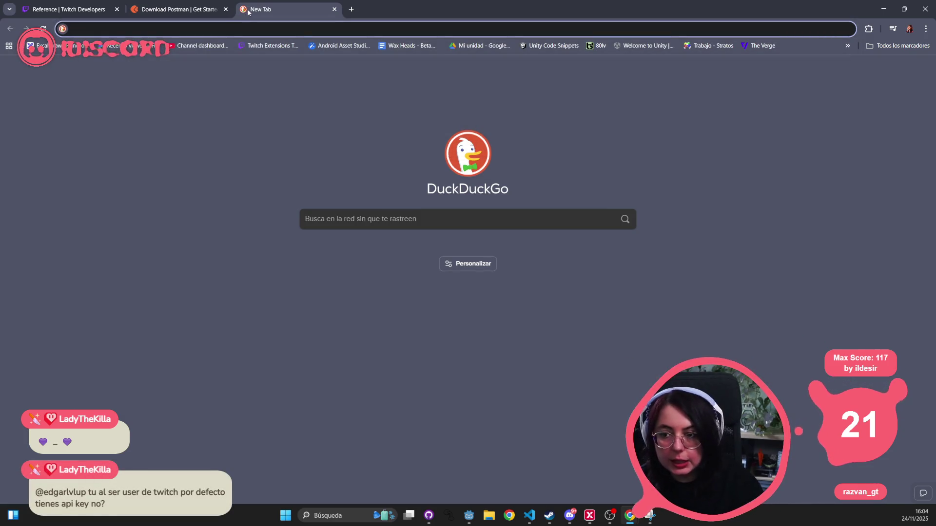
key(ctrl+w)
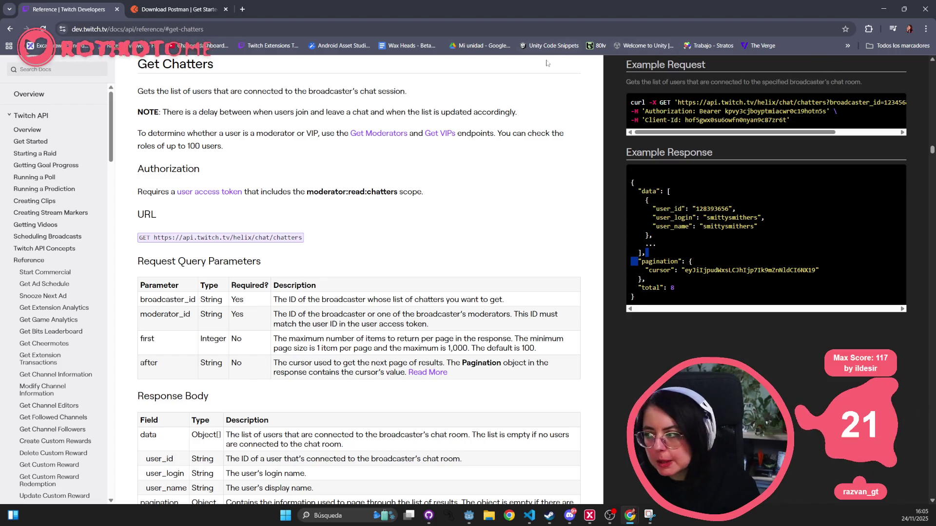
click(342, 21)
Step: Search 'very simple twitch' and open the godot-very-simple-twitch repository, copying its address
text(very sim)
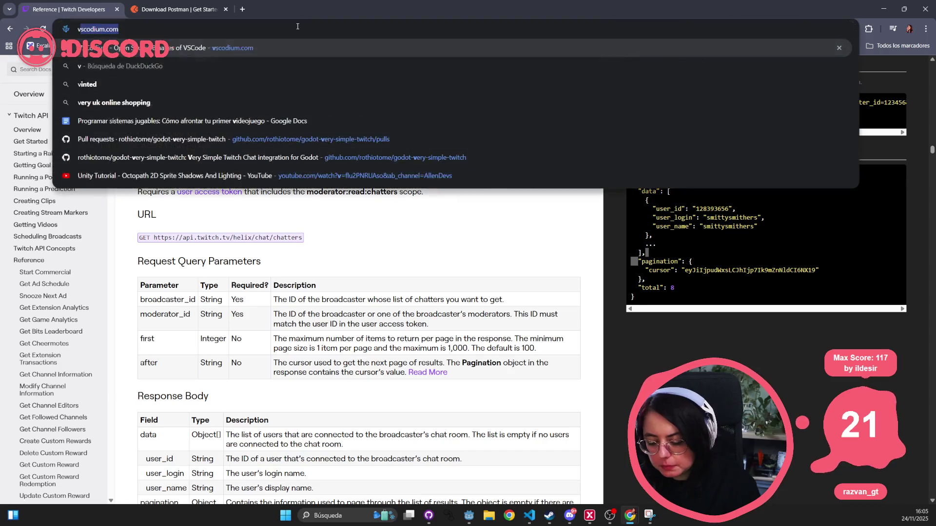
text(ple twitch)
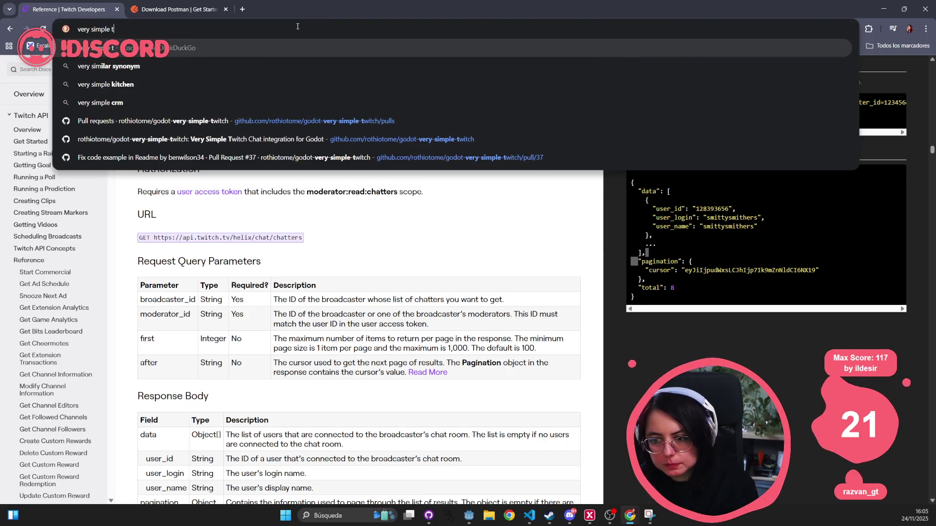
key(Return)
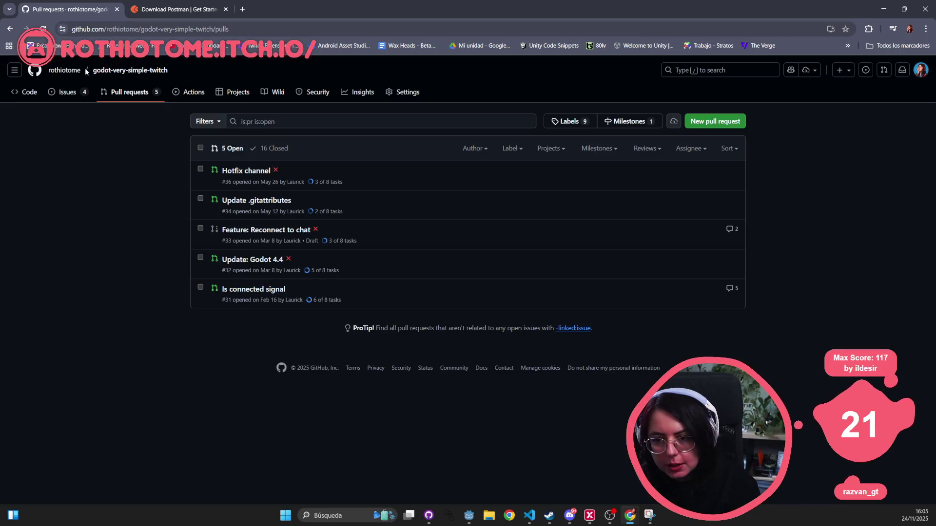
click(129, 71)
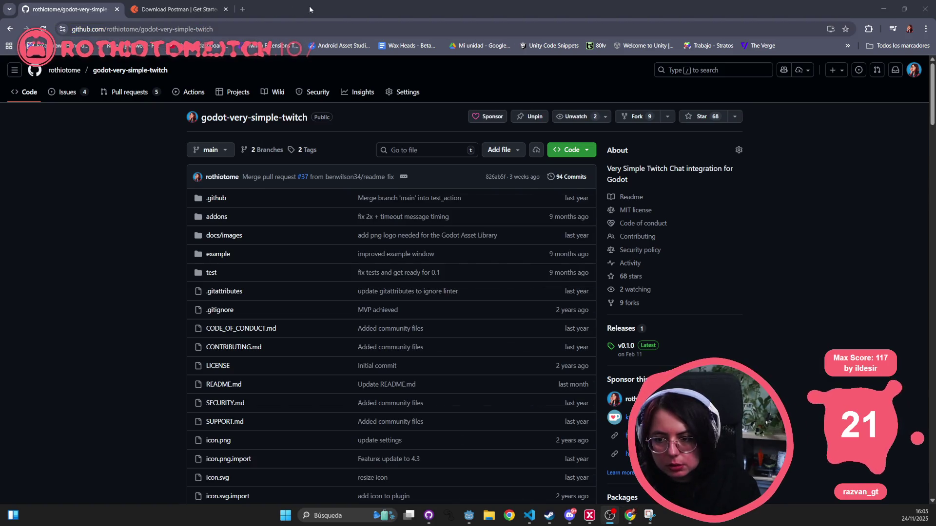
click(274, 25)
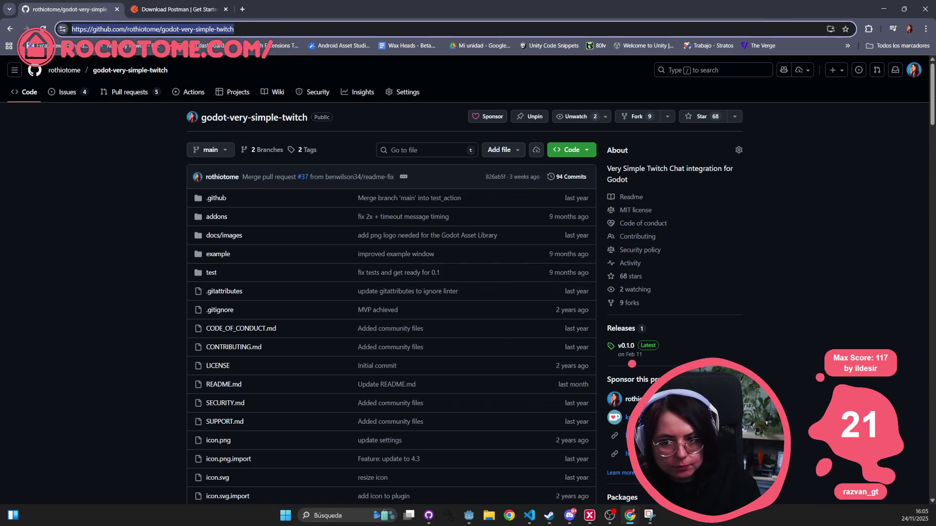
key(alt+Tab)
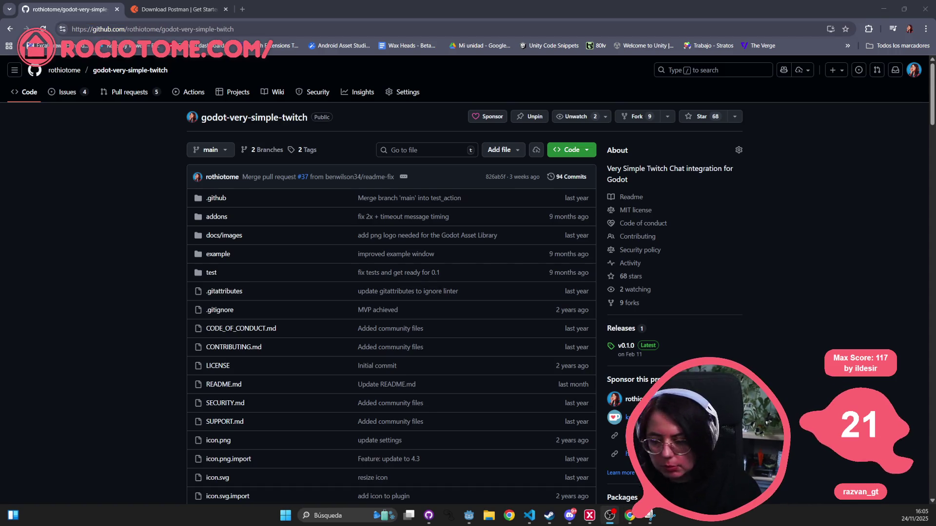
Step: Read the README's Client Type and Category steps, then begin a new Twitch application
scroll(470, 316, down, 20)
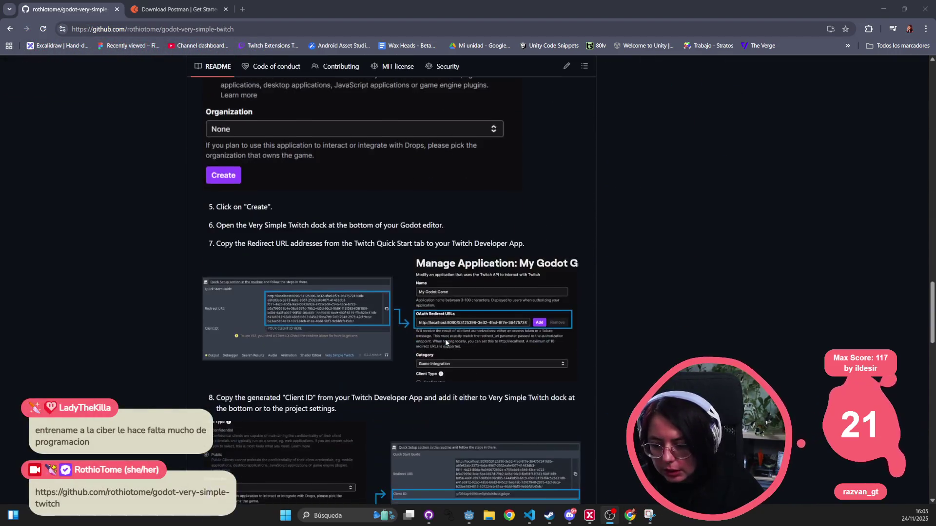
scroll(446, 339, down, 3)
scroll(376, 308, up, 8)
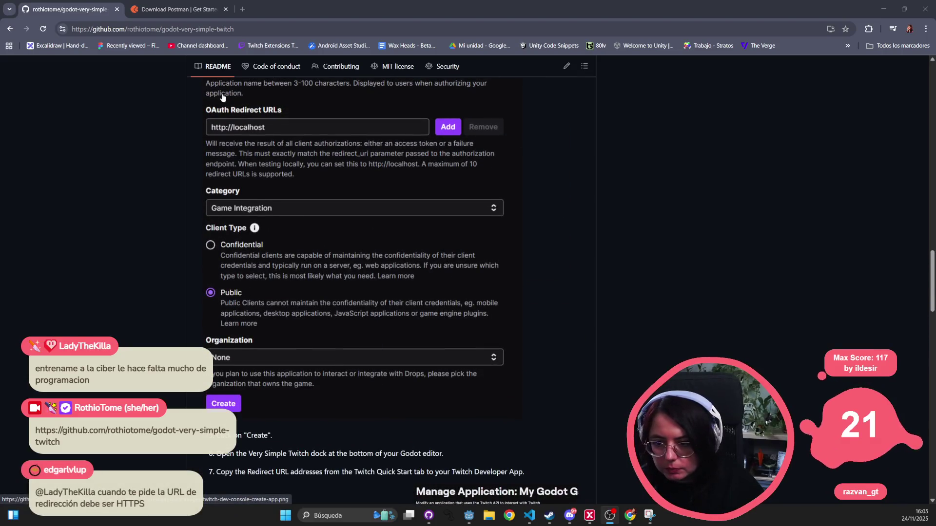
scroll(223, 98, up, 3)
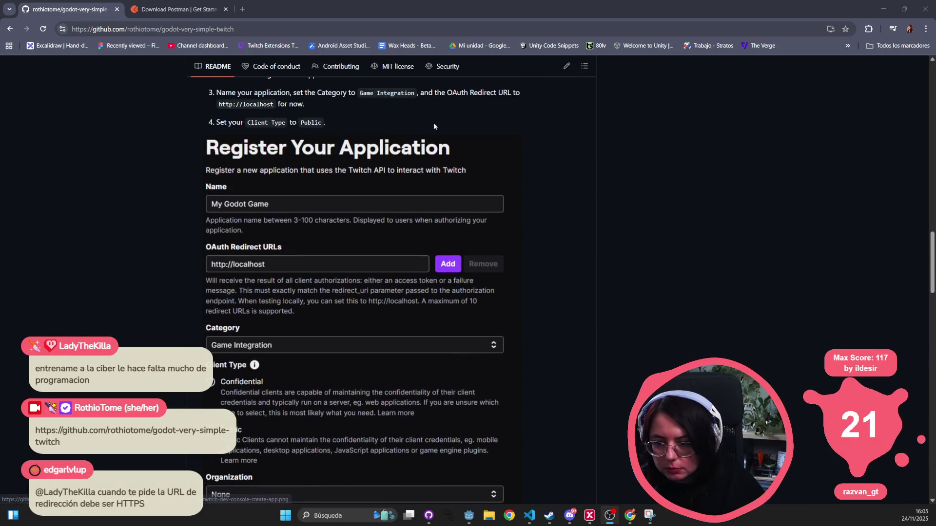
scroll(479, 355, down, 3)
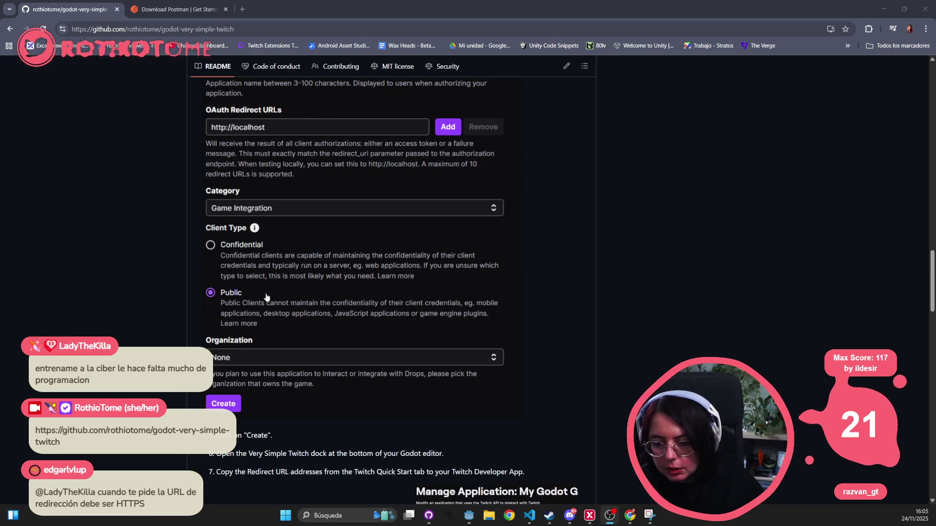
scroll(291, 475, down, 4)
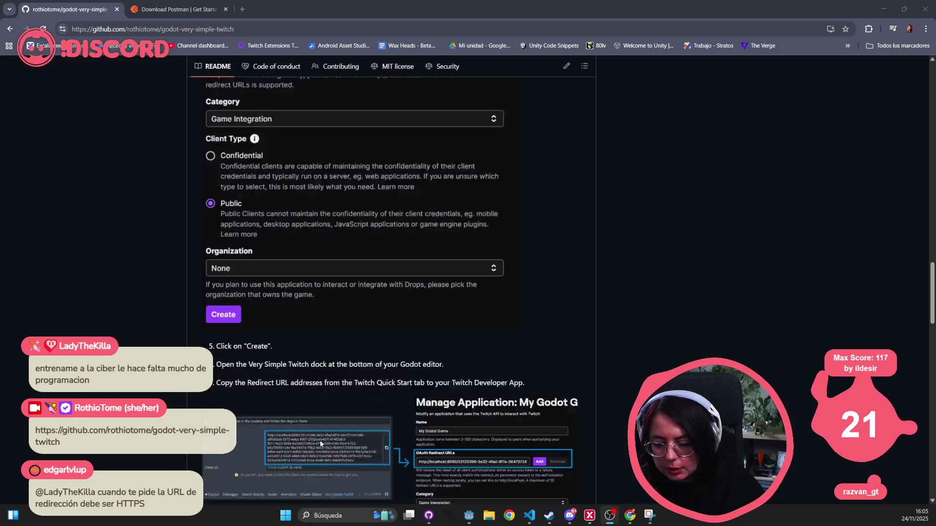
scroll(291, 382, down, 2)
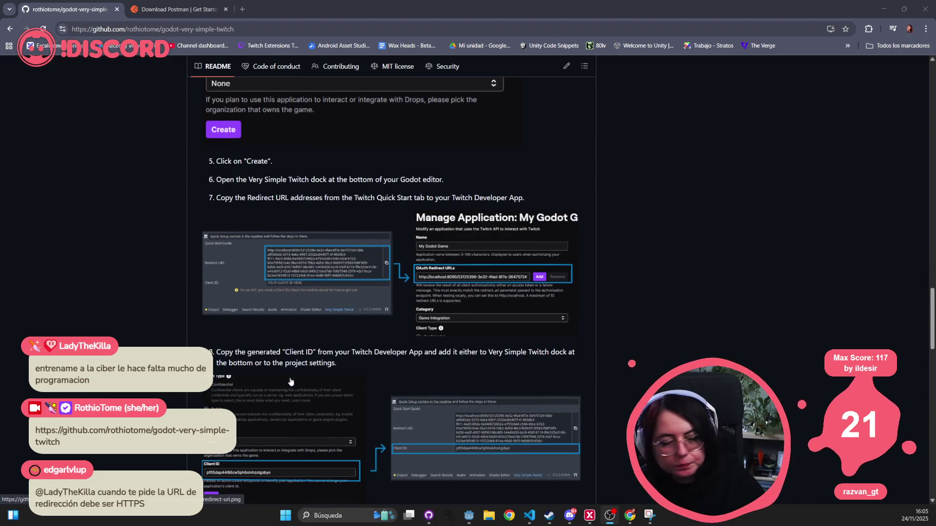
scroll(295, 373, down, 4)
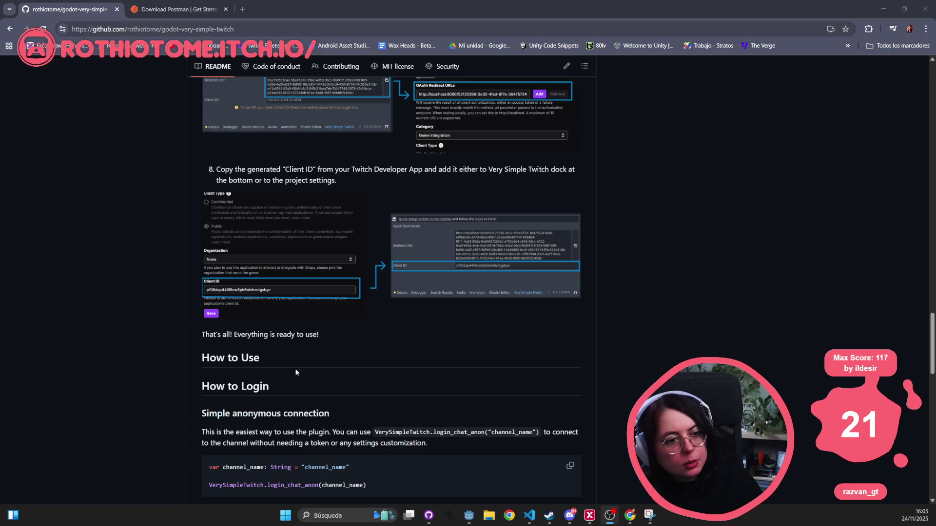
scroll(295, 366, up, 4)
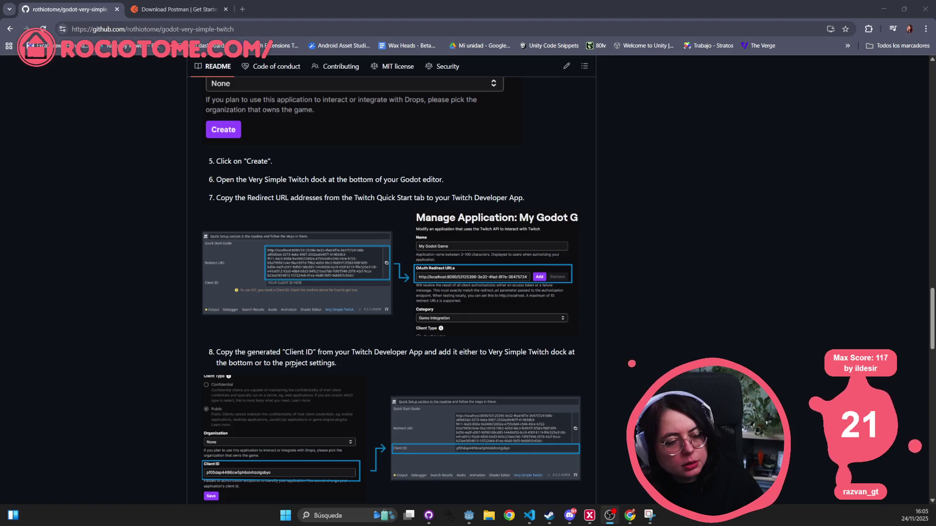
scroll(291, 364, up, 1)
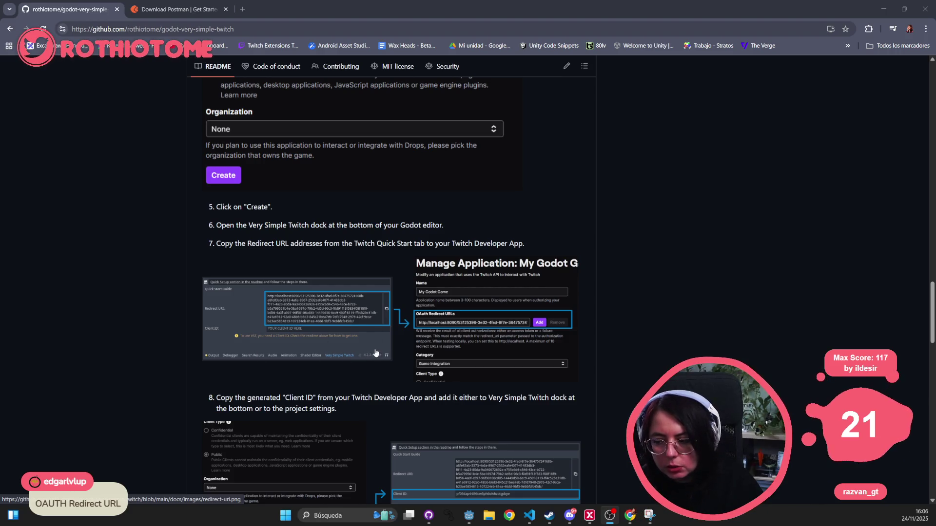
scroll(263, 211, up, 3)
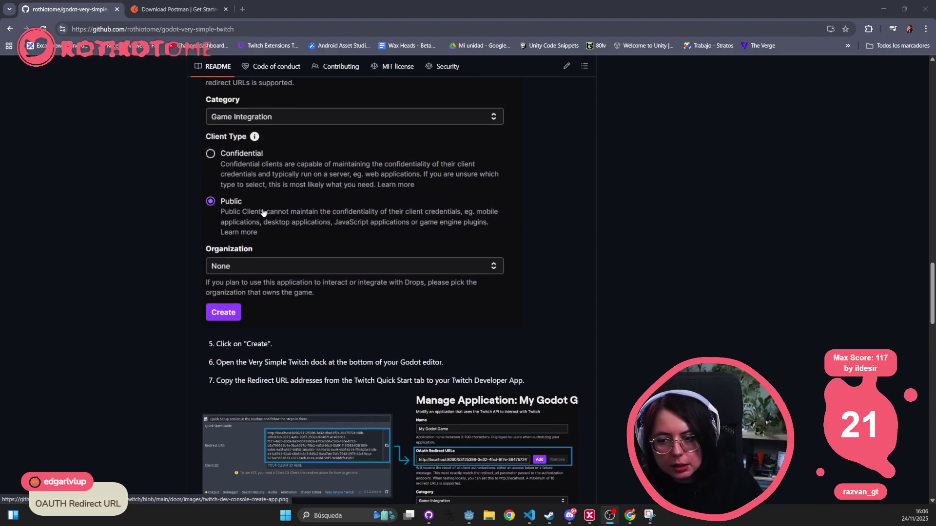
scroll(240, 137, up, 2)
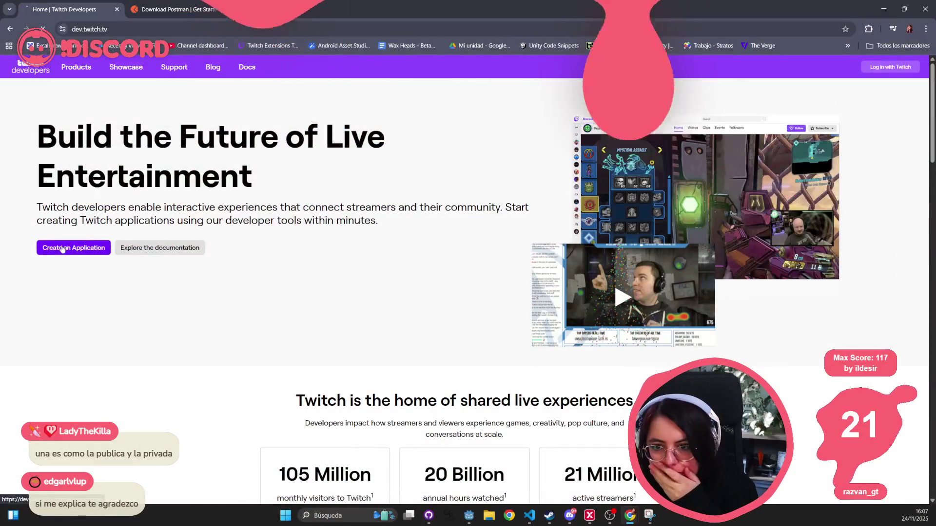
click(60, 250)
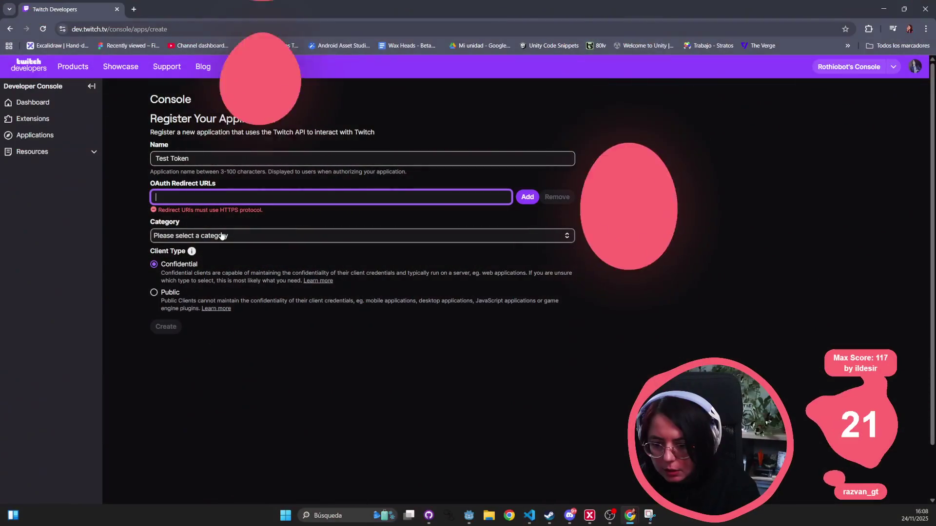
Step: Open the Category dropdown on the Test Token registration form
click(222, 236)
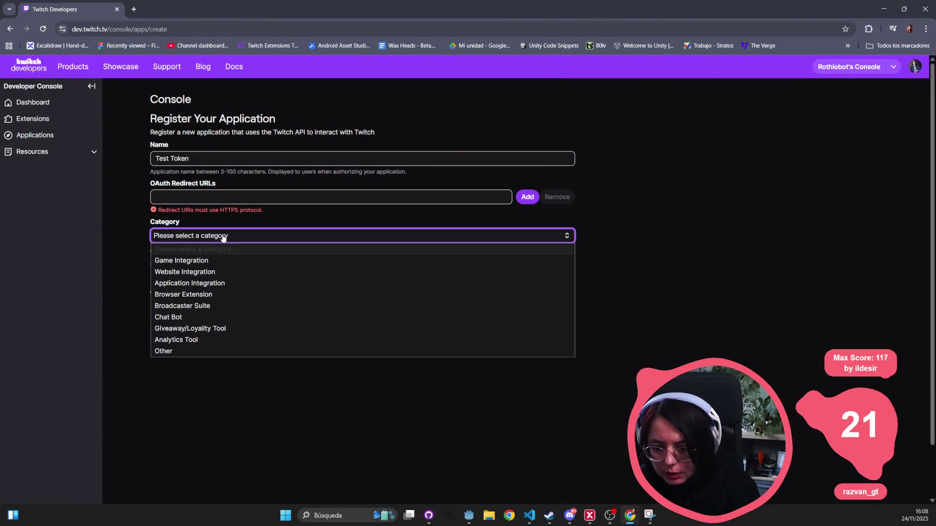
click(214, 318)
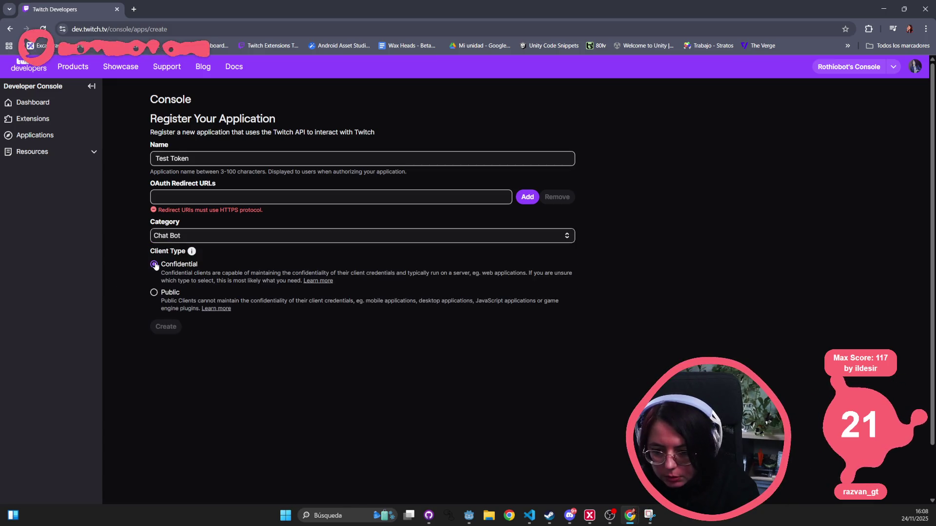
click(290, 191)
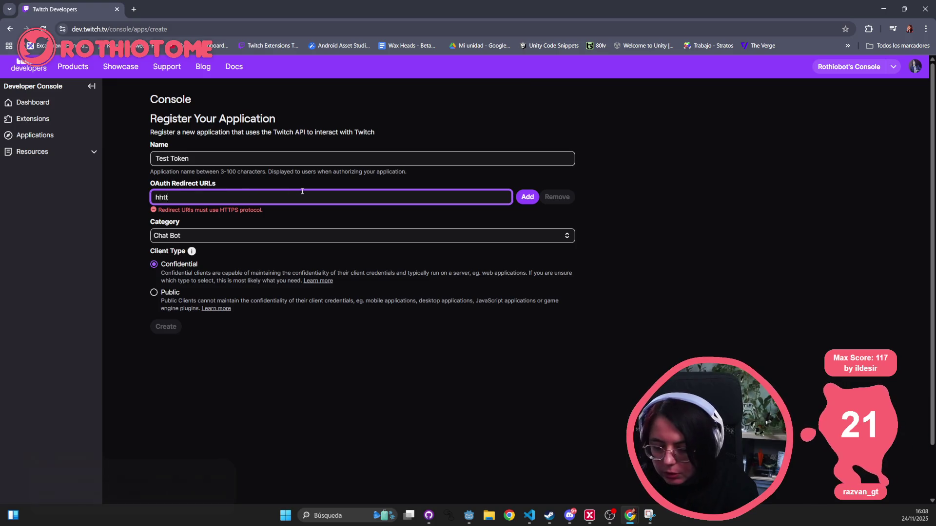
text(t)
text(ps://localhost)
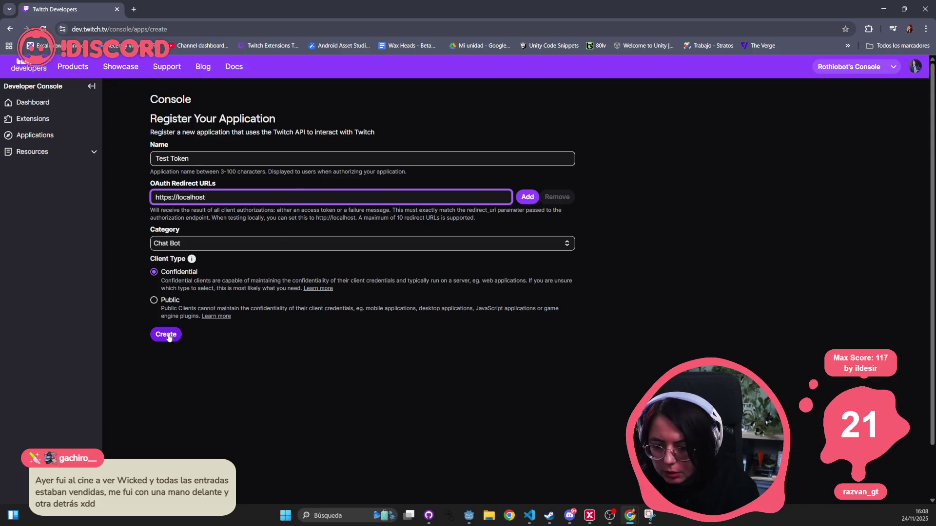
click(166, 334)
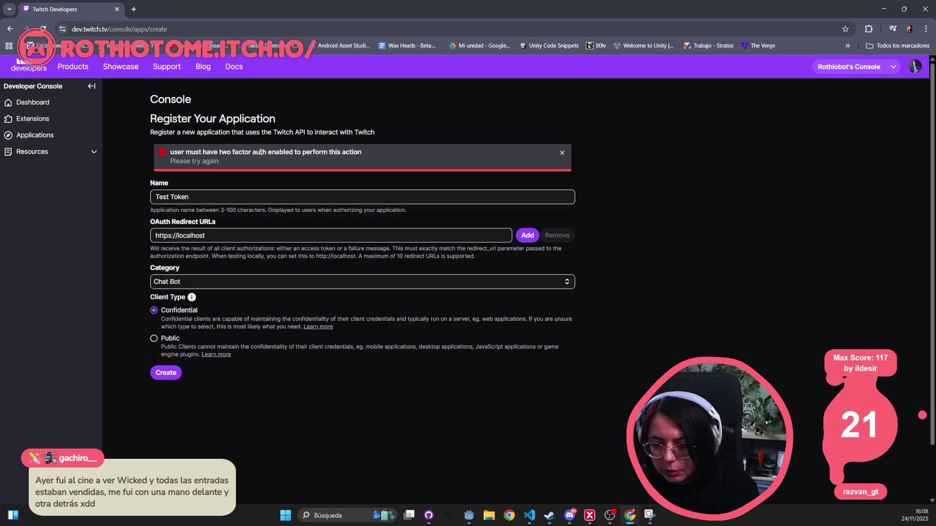
triple_click(222, 237)
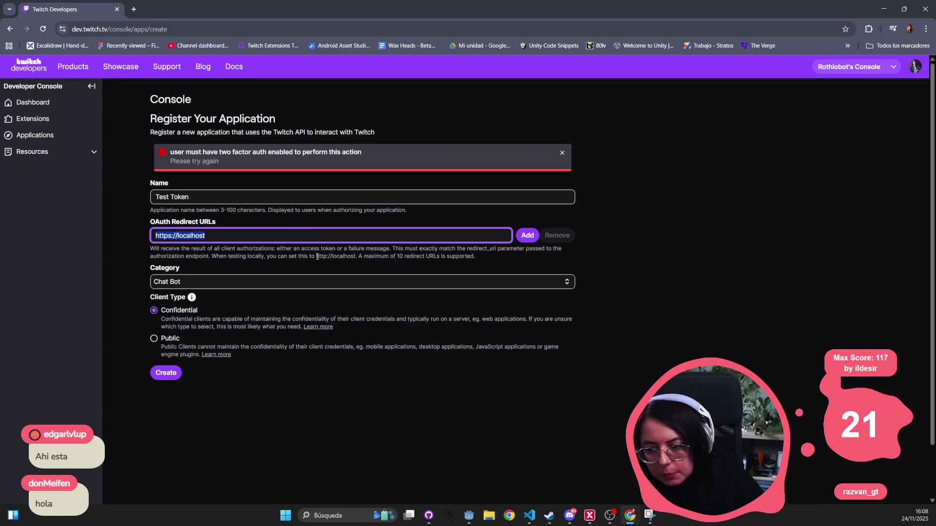
click(213, 255)
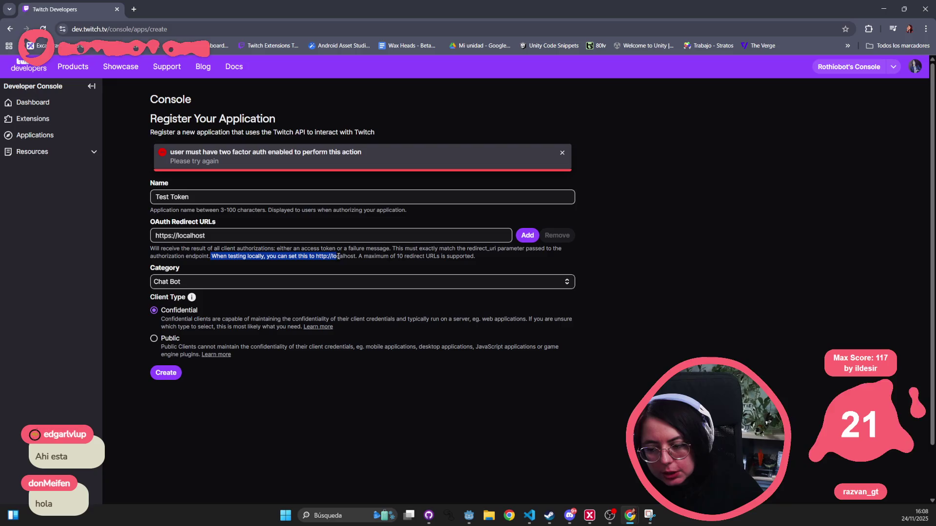
drag(358, 257, 320, 256)
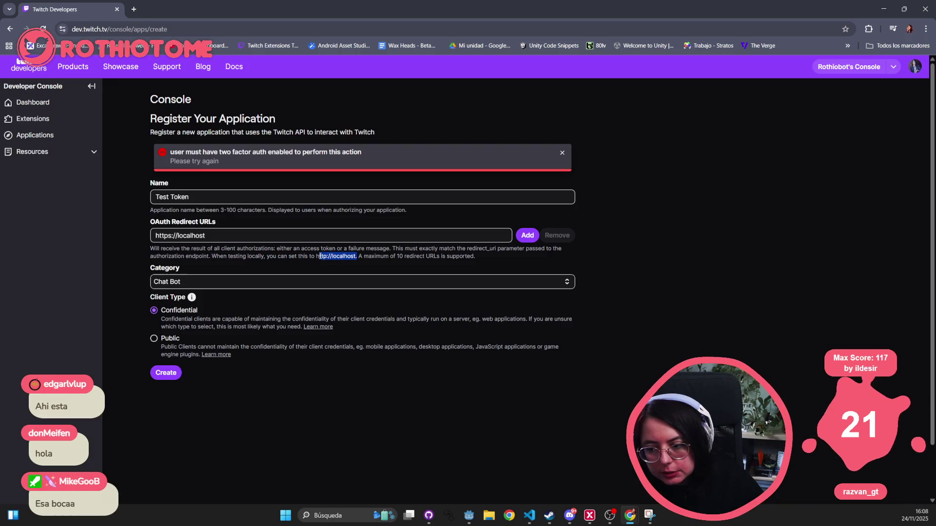
click(307, 235)
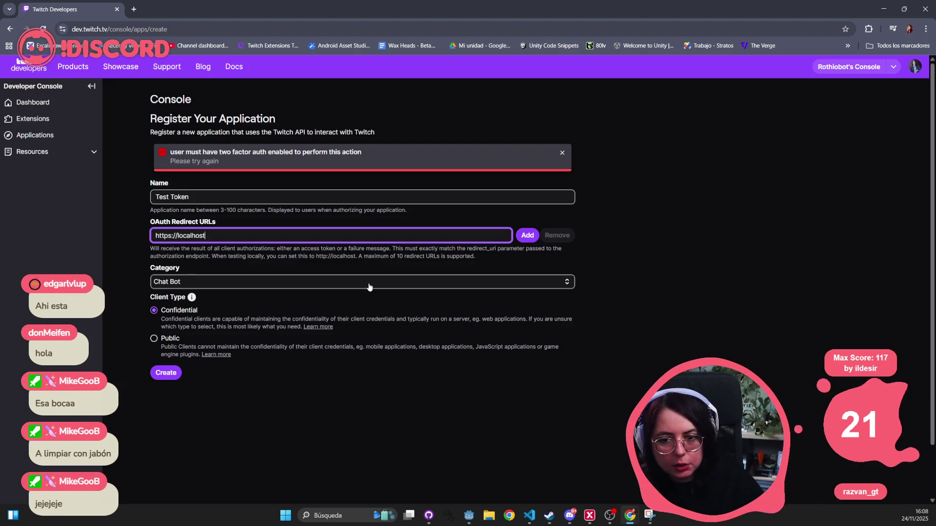
click(136, 7)
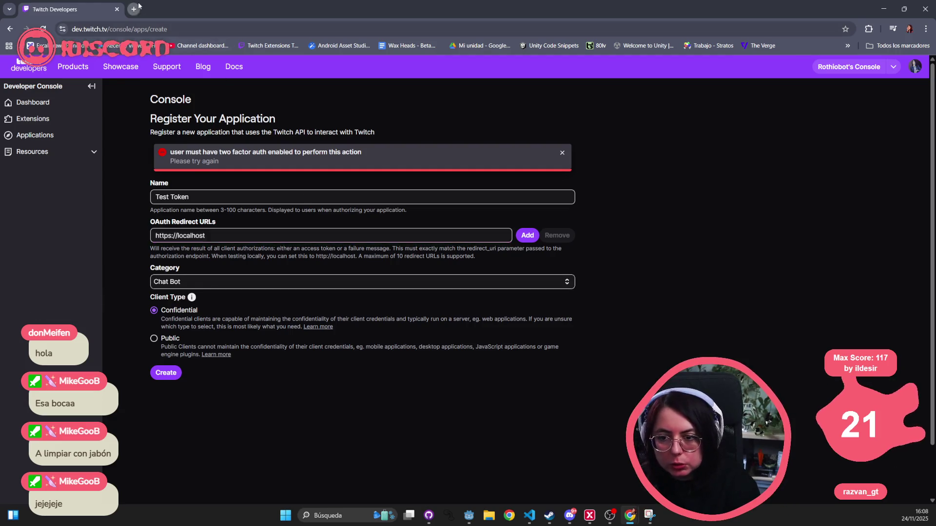
Step: Search DuckDuckGo for 'oicd authentication' and highlight the OpenID Connect (OIDC) definition
text(oicd)
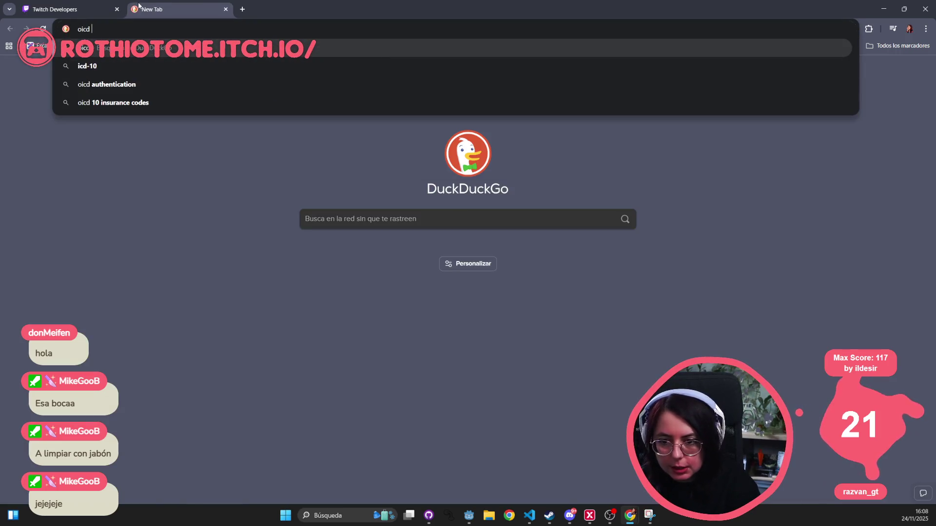
text( authentication)
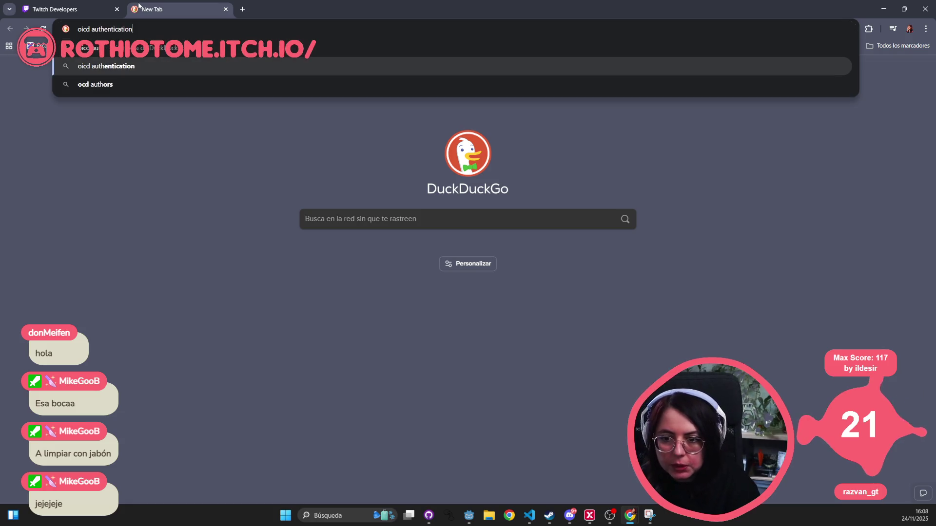
key(Return)
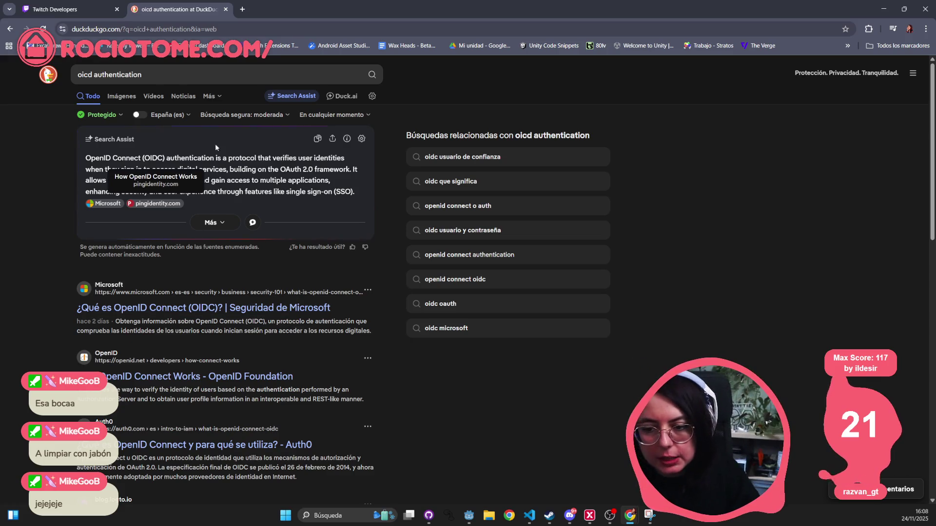
double_click(116, 156)
mouse_move(116, 157)
mouse_down()
mouse_move(87, 160)
mouse_move(168, 160)
mouse_up()
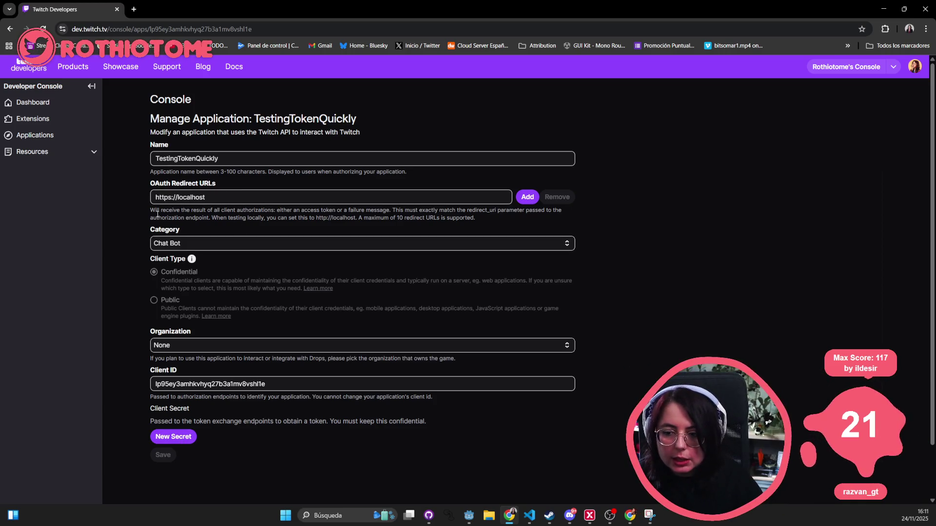
Step: Highlight the redirect URL help text about authorizations and access tokens, then select the app's Client ID
drag(158, 211, 267, 211)
double_click(259, 210)
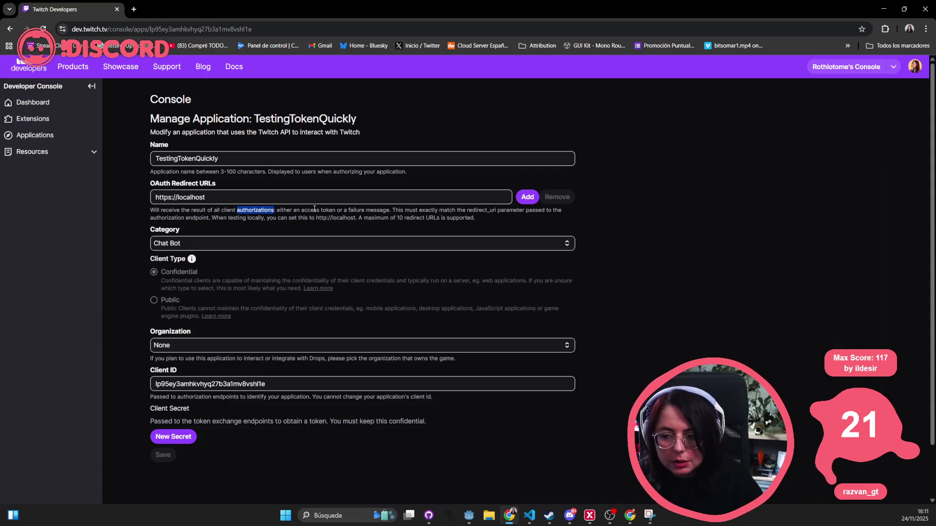
drag(297, 211, 326, 211)
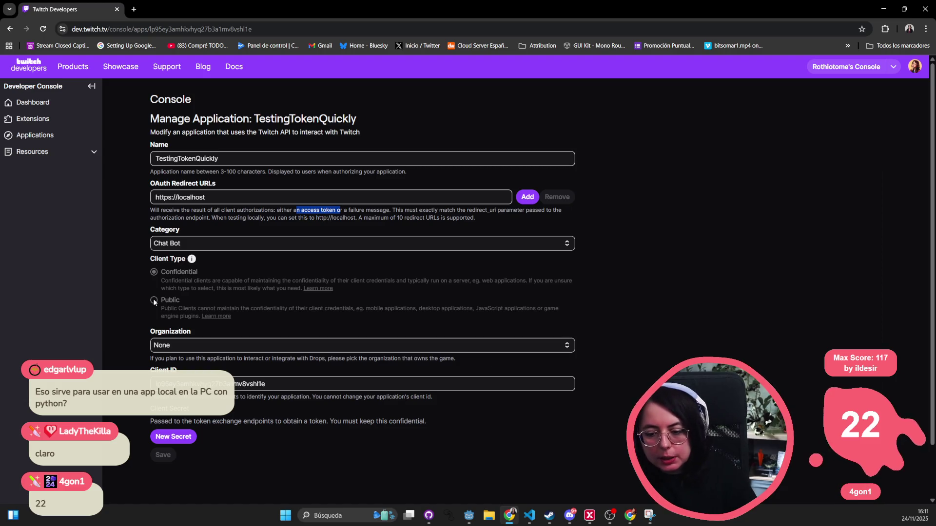
double_click(195, 384)
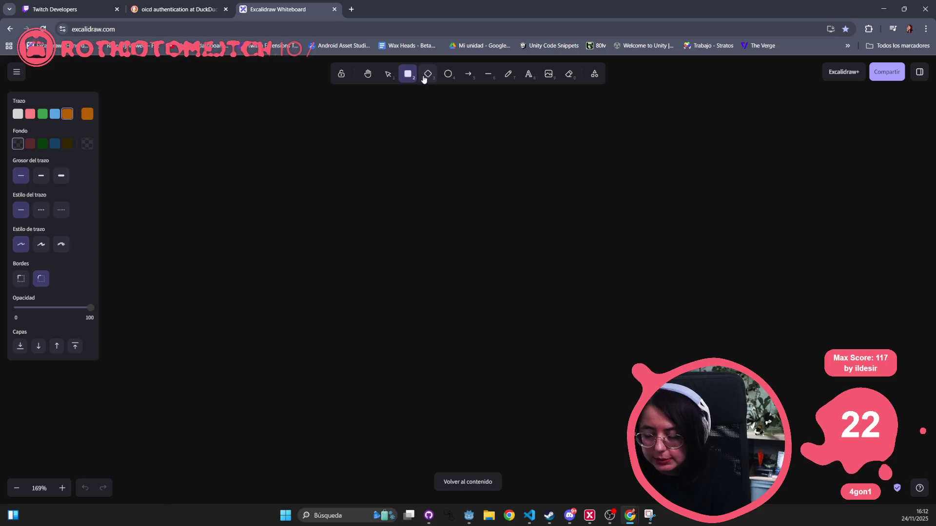
Step: Draw a rectangle near the top of the canvas labelled Twitch
mouse_move(342, 122)
mouse_down()
mouse_move(454, 169)
mouse_move(521, 182)
mouse_up()
double_click(431, 150)
text(Twitch)
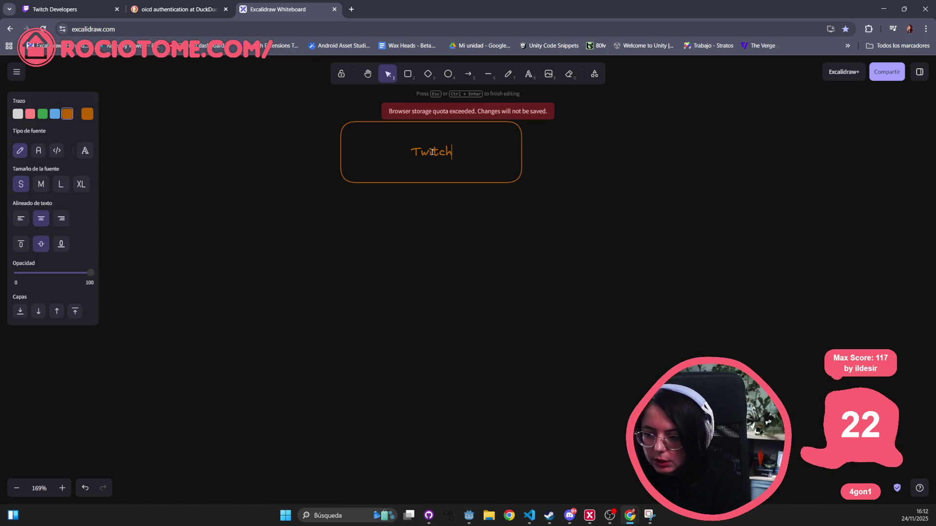
click(487, 232)
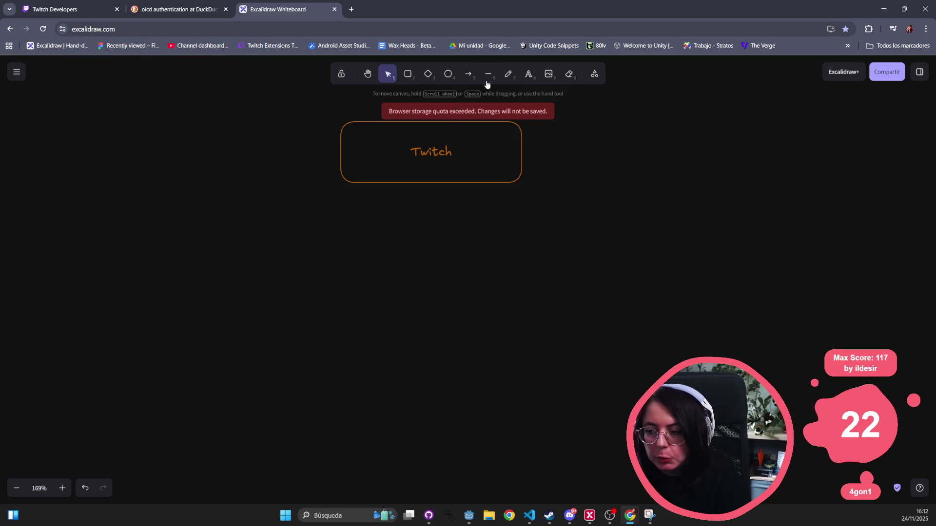
Step: Add an APP Public Key text label below the Twitch box and place a second copy to the right
click(527, 78)
click(310, 238)
text(APP)
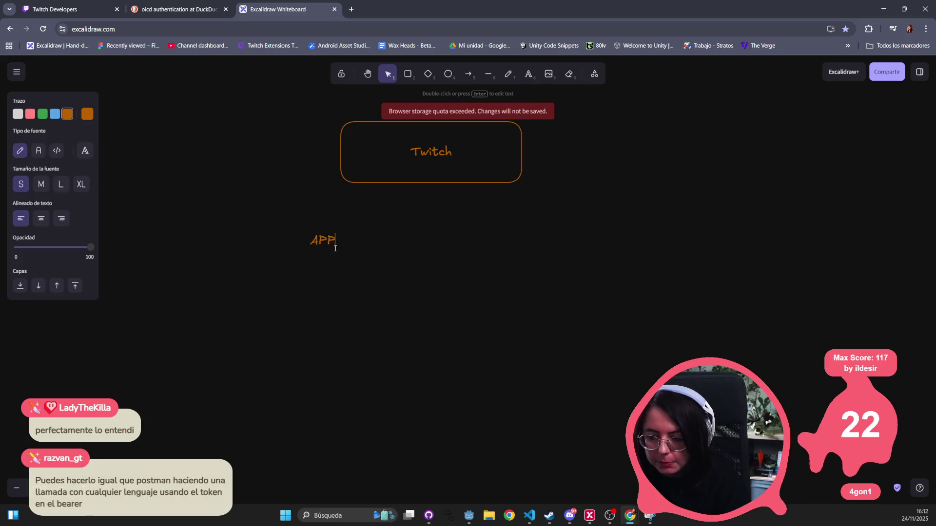
text(Key)
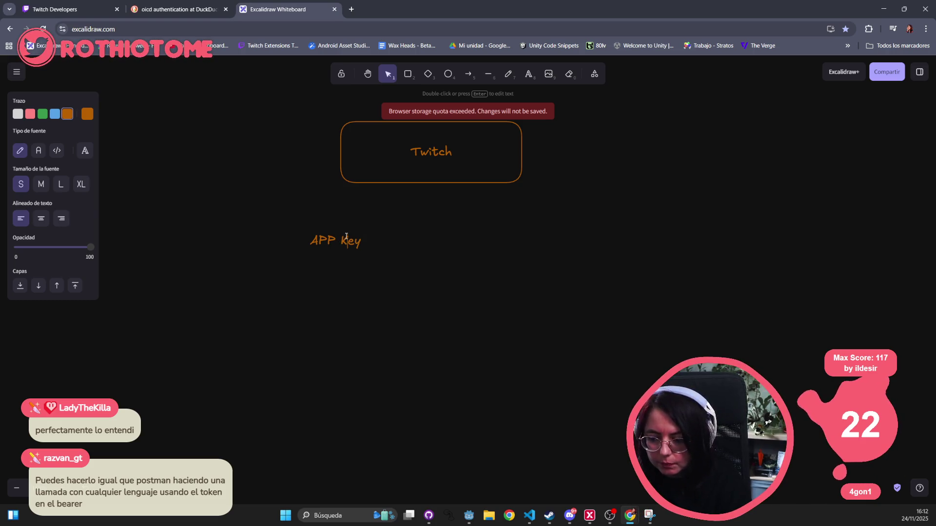
text( Public)
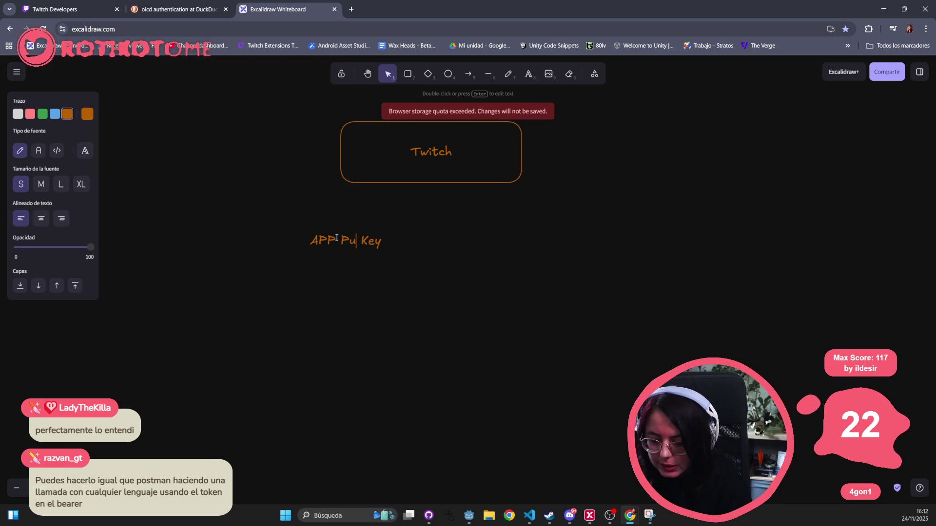
click(394, 224)
mouse_move(372, 234)
mouse_down()
mouse_move(345, 215)
mouse_move(380, 237)
mouse_move(469, 223)
mouse_up()
drag(535, 207, 534, 234)
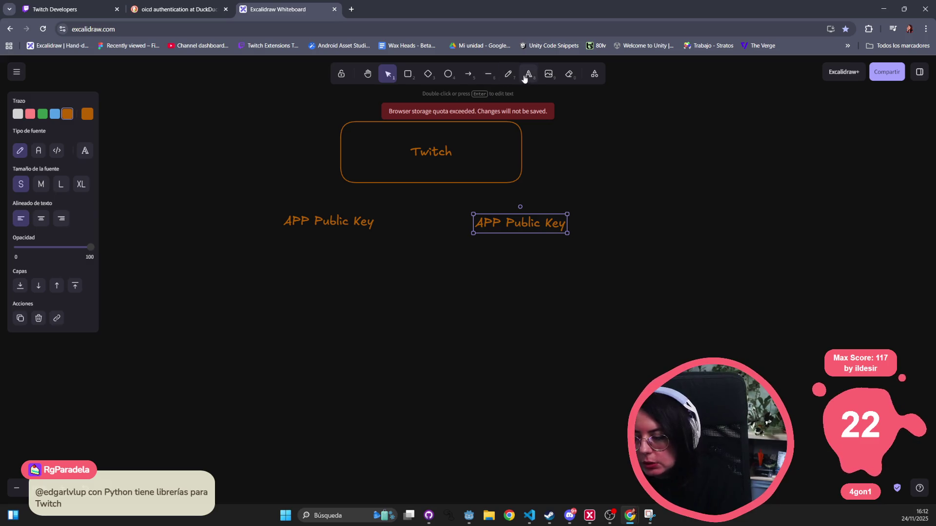
Step: Undo a stray freehand stroke and add an OICD label to the lower left of the keys
click(508, 75)
mouse_move(246, 317)
mouse_down()
mouse_move(257, 274)
mouse_move(293, 242)
mouse_up()
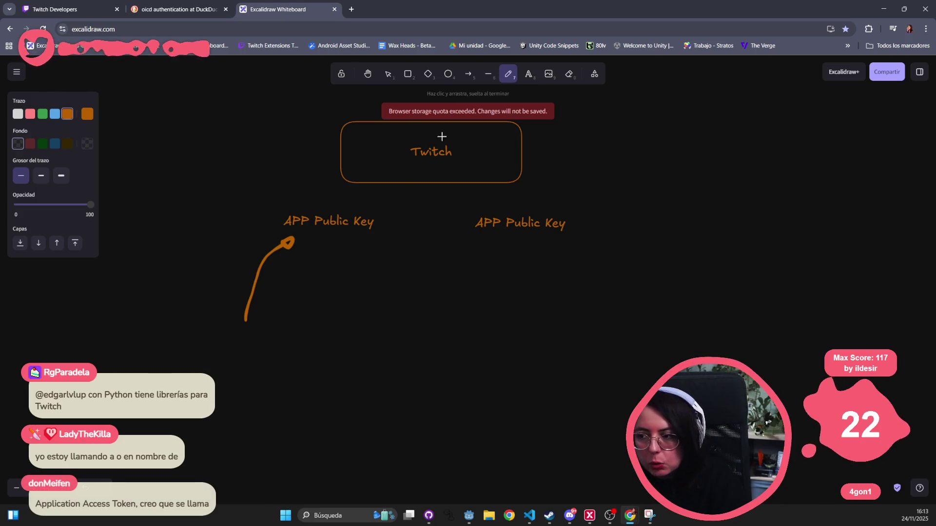
key(ctrl+z)
key(ctrl+z)
click(528, 73)
click(206, 286)
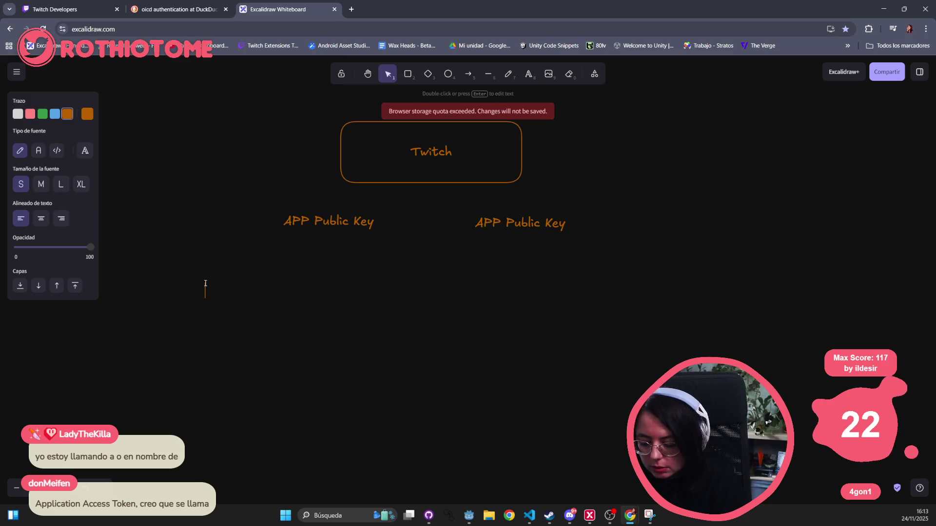
click(236, 218)
drag(230, 288, 208, 291)
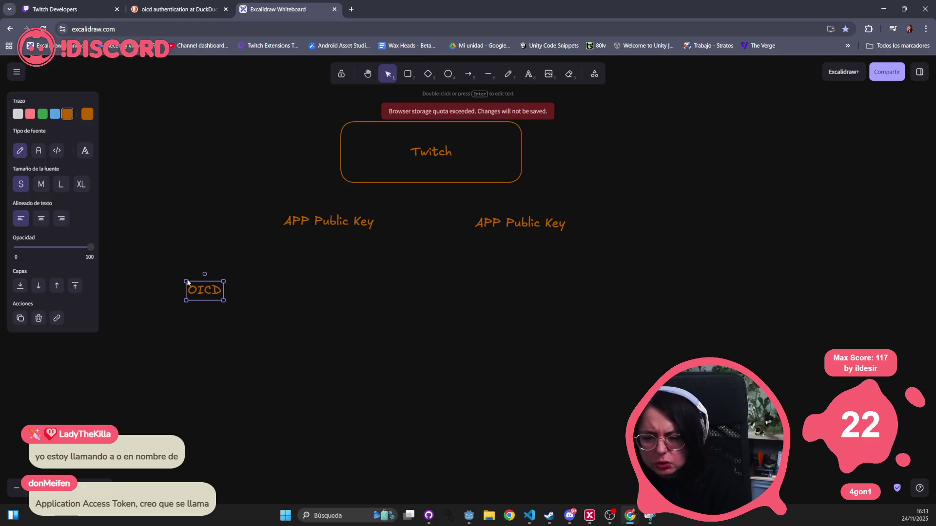
double_click(216, 286)
Step: Correct the misspelled label text so it reads OICD
drag(203, 290, 258, 290)
text(DC)
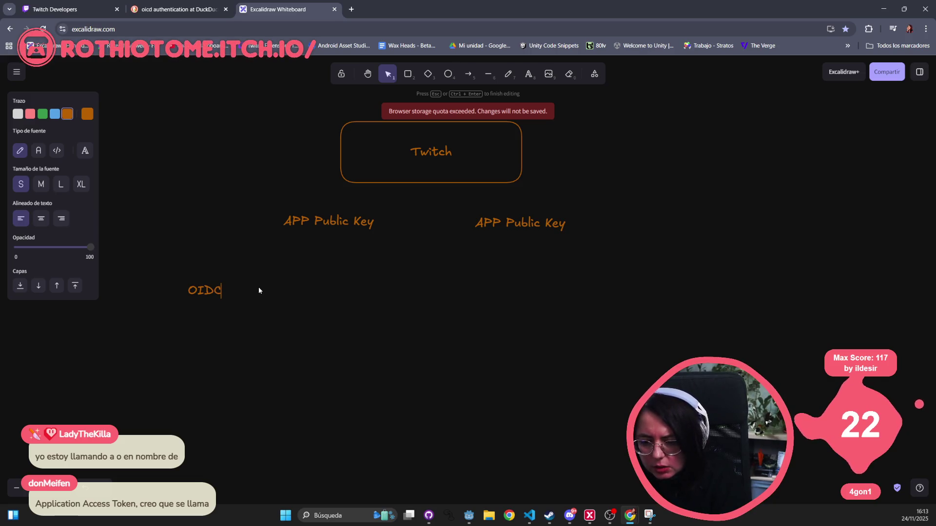
key(BackSpace)
key(BackSpace)
text(CD)
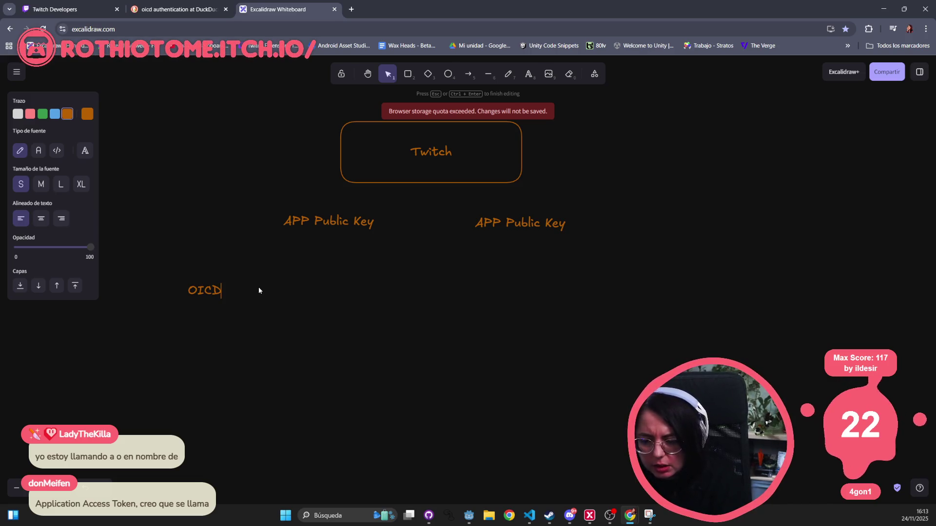
click(260, 325)
Step: Place OICD beside the left APP Public Key and move both down-left together
mouse_move(204, 289)
mouse_down()
mouse_move(191, 278)
mouse_move(200, 295)
mouse_up()
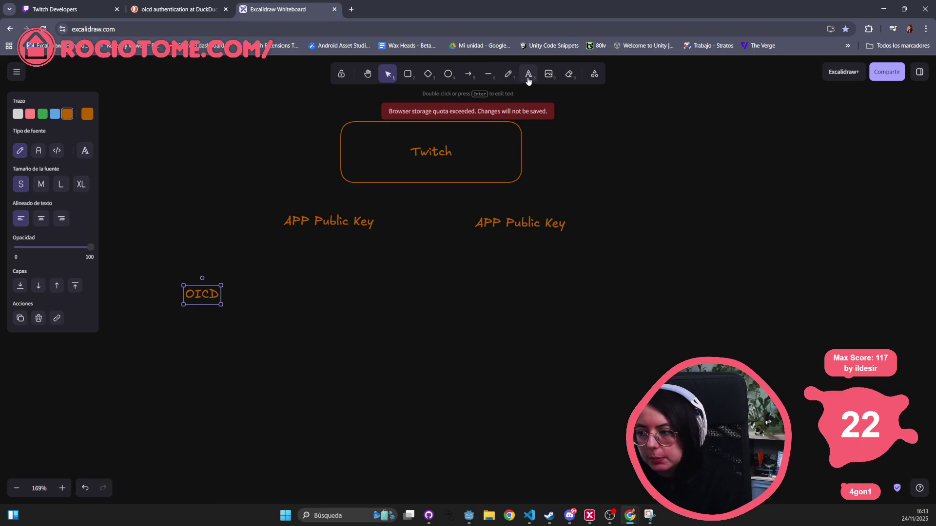
drag(209, 286, 236, 216)
drag(416, 204, 183, 249)
drag(232, 223, 174, 347)
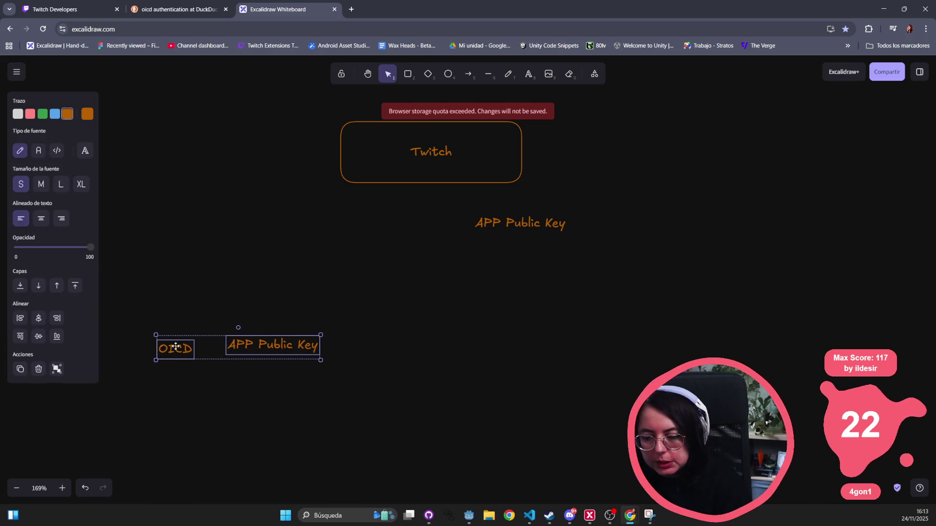
click(210, 349)
click(258, 344)
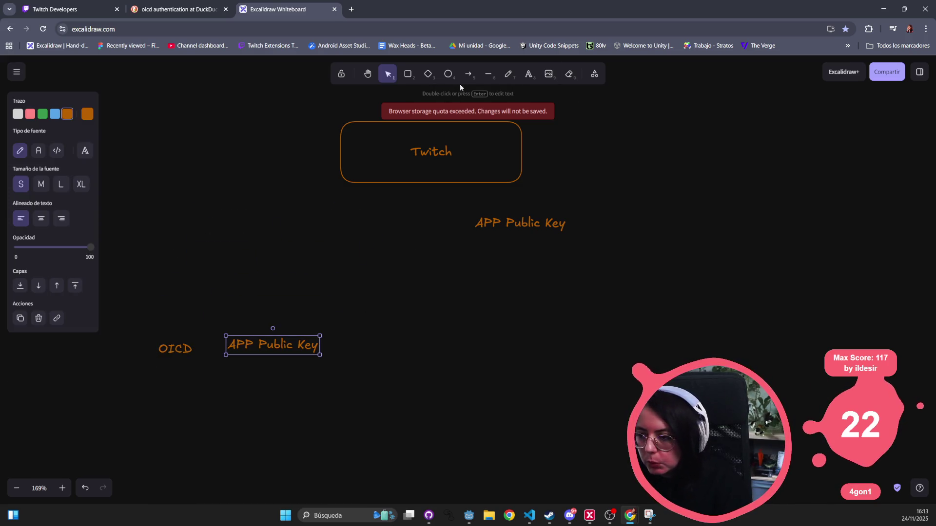
click(527, 76)
click(516, 79)
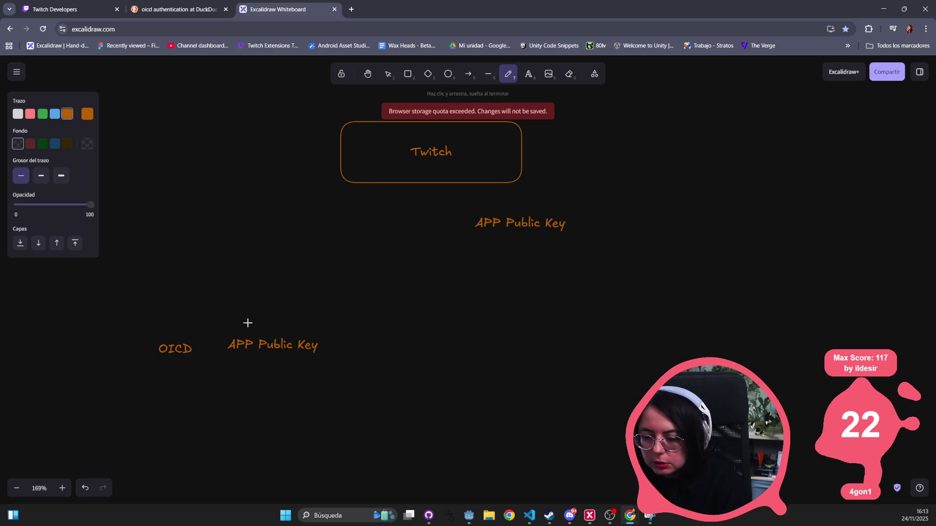
Step: Pencil-draw two arrows up to Twitch, an ID note, a dash, a check mark and a downward arrow
mouse_move(244, 332)
mouse_down()
mouse_move(242, 300)
mouse_move(334, 178)
mouse_move(325, 173)
mouse_up()
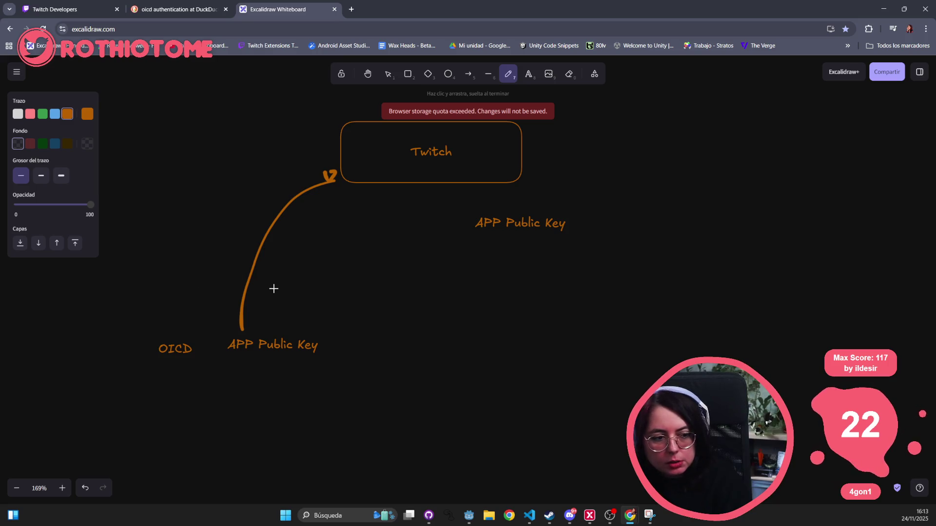
mouse_move(278, 331)
mouse_down()
mouse_move(344, 182)
mouse_move(336, 192)
mouse_up()
drag(320, 295, 322, 313)
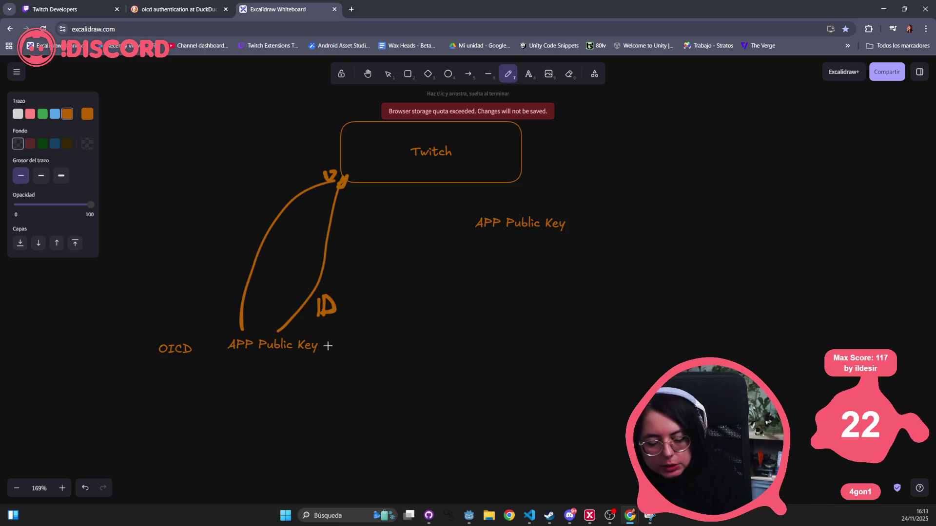
drag(207, 348, 216, 346)
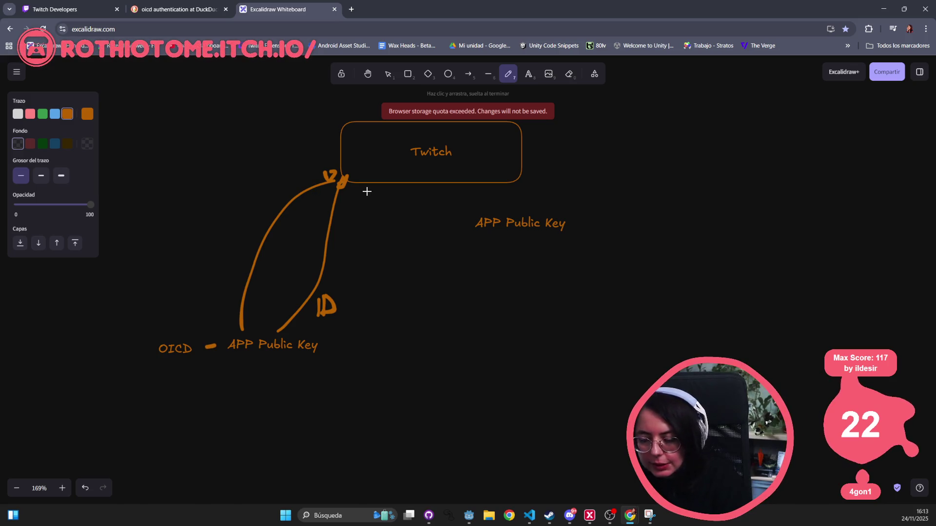
drag(361, 191, 388, 180)
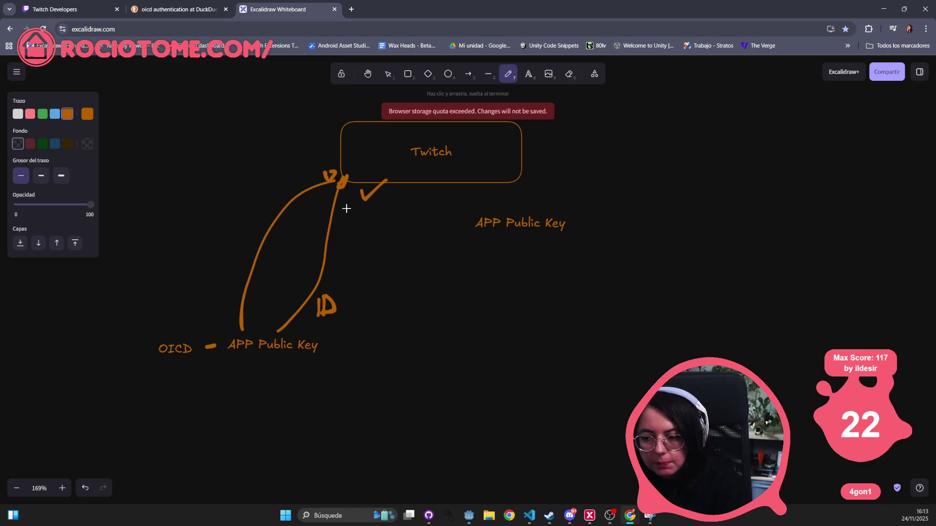
mouse_move(351, 192)
mouse_down()
mouse_move(364, 259)
mouse_move(343, 372)
mouse_move(337, 367)
mouse_up()
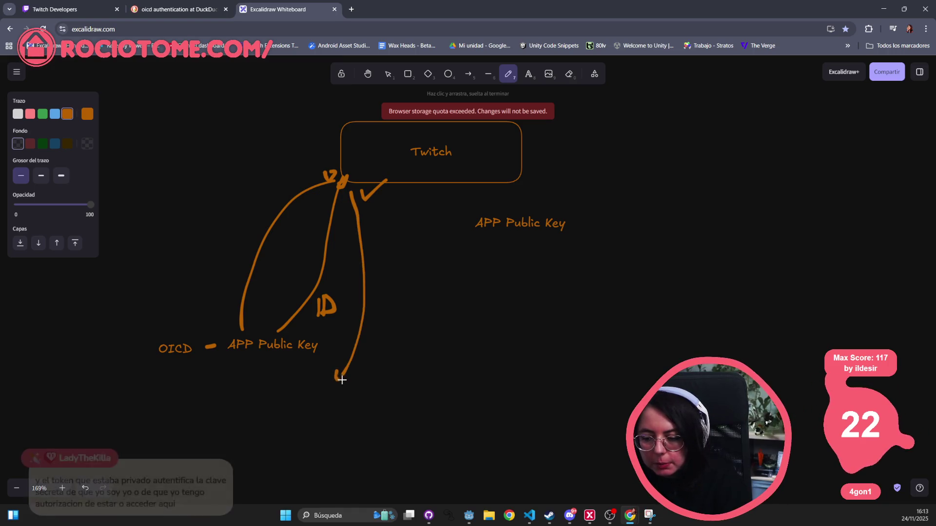
Step: Add a three-line label 'Secret Token / ID / Key Publica' under the downward arrow's tip
key(t)
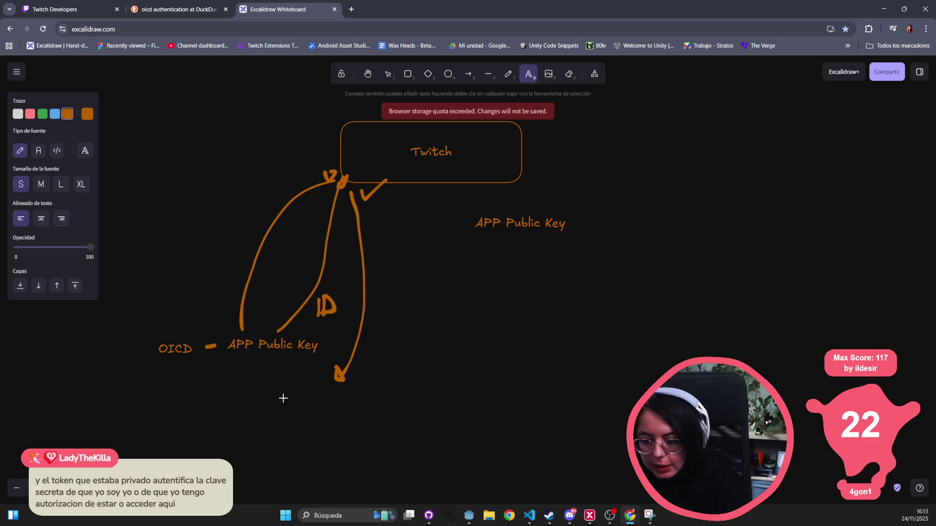
click(286, 396)
key(Escape)
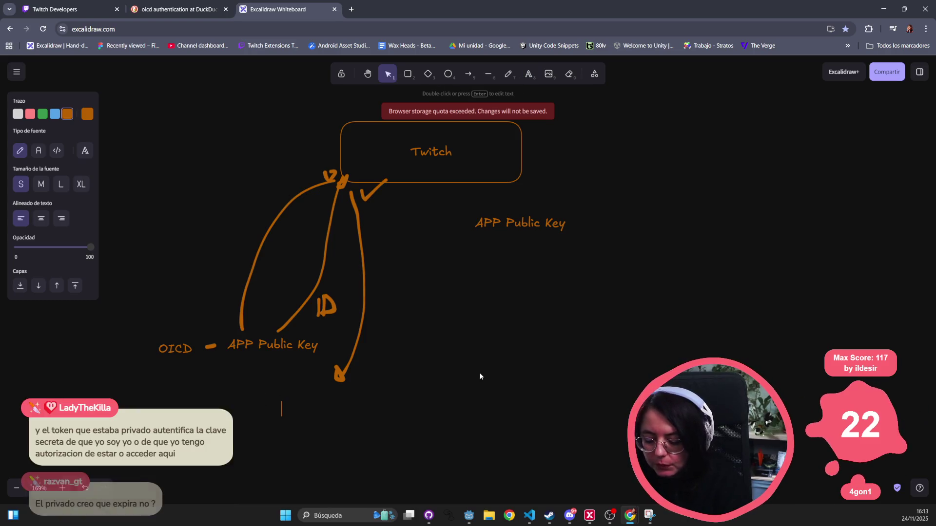
text(Secret To)
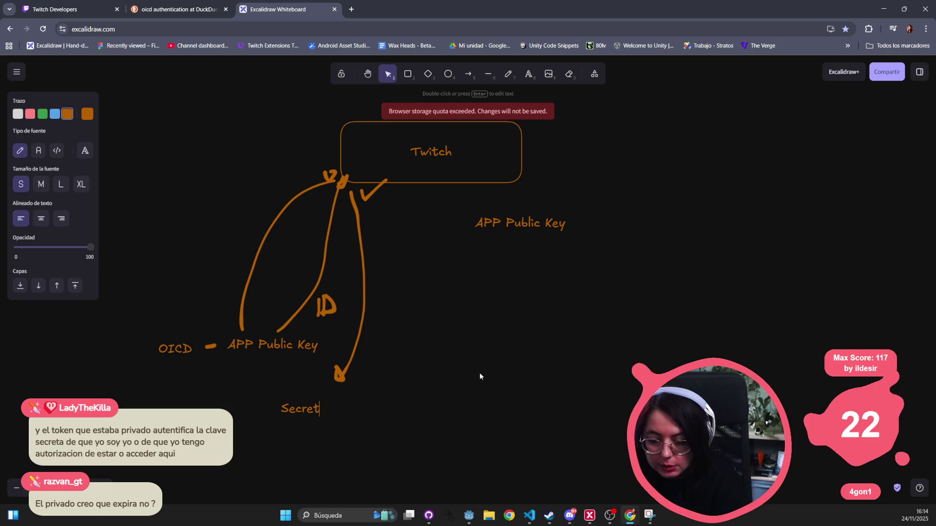
text(ken)
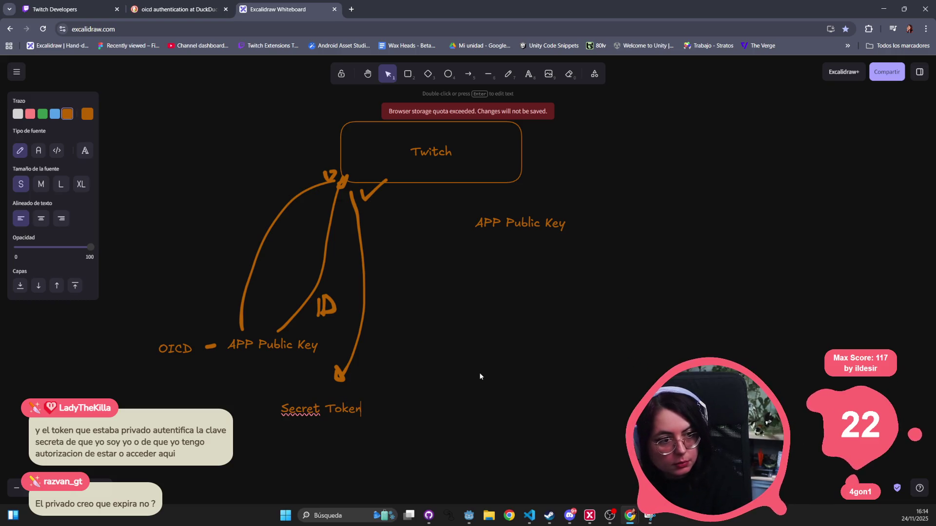
click(473, 368)
mouse_move(342, 404)
mouse_down()
mouse_move(329, 393)
mouse_move(324, 400)
mouse_up()
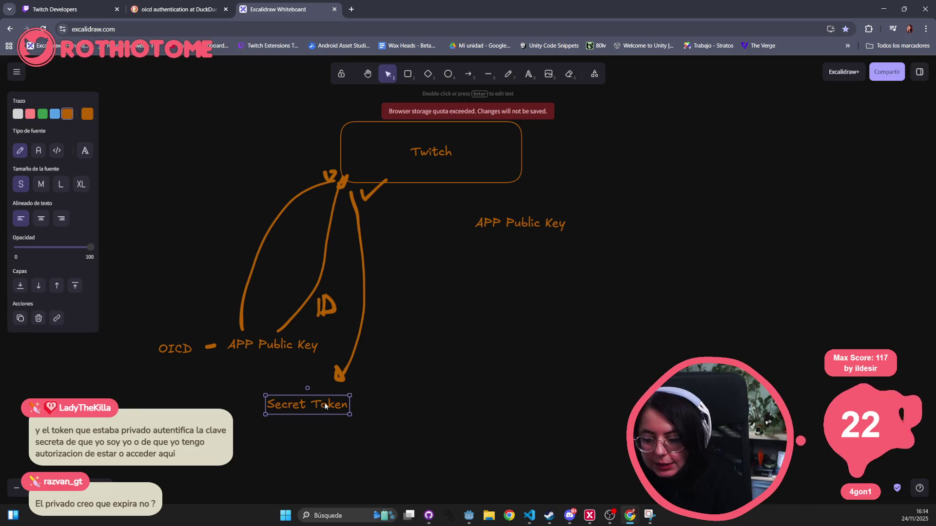
double_click(344, 404)
text(ID )
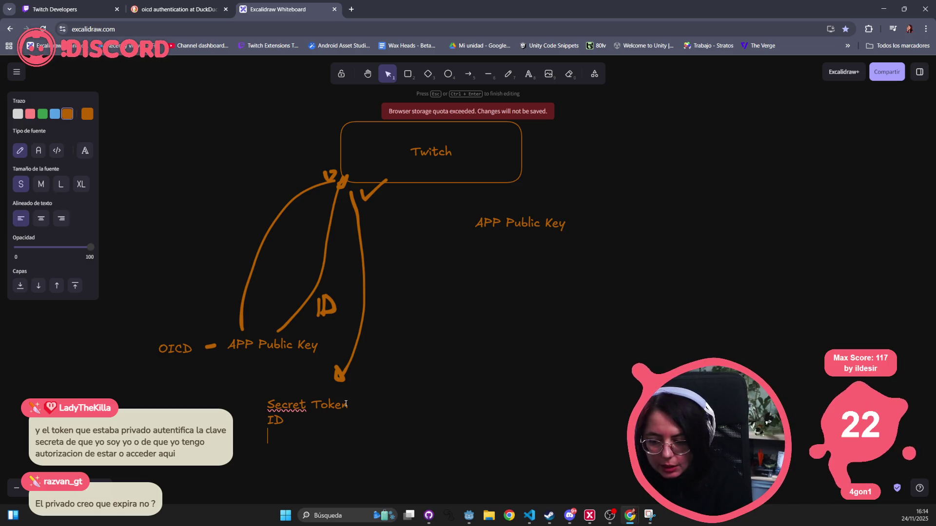
text(Key Publica)
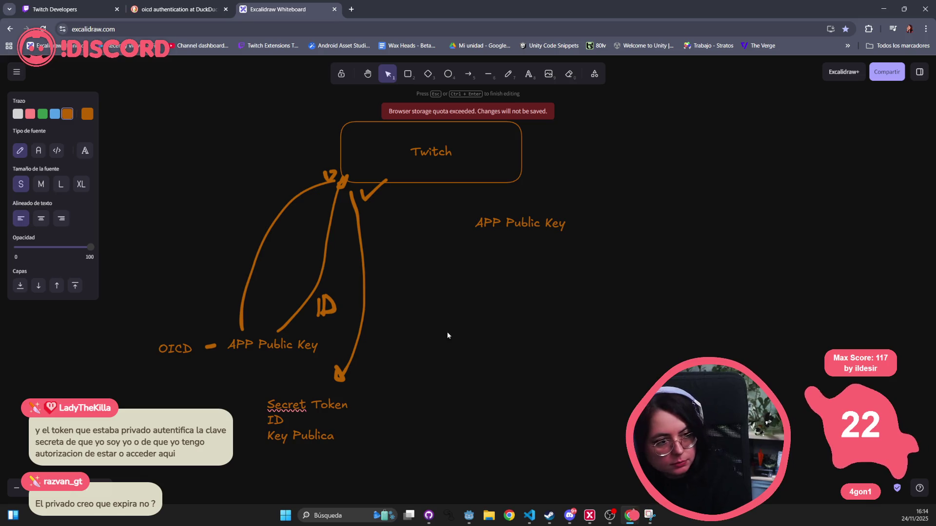
click(447, 335)
click(292, 406)
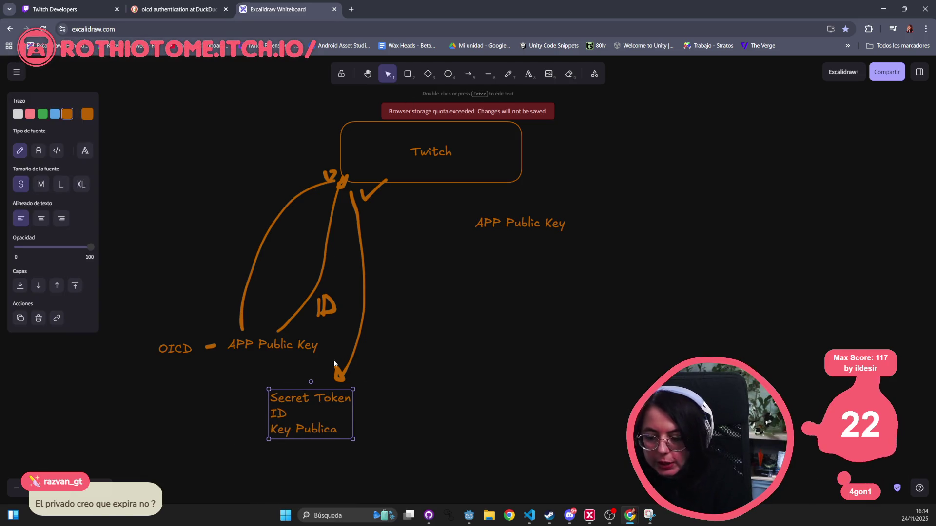
click(510, 76)
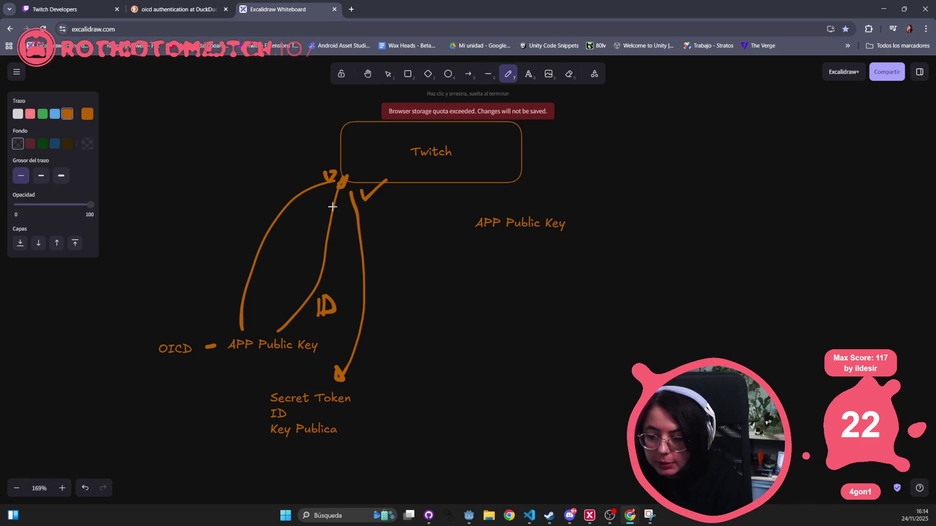
Step: Draw a second downward arrow with a check mark and write a loggedin.html / error.html label
mouse_move(350, 191)
mouse_down()
mouse_move(401, 278)
mouse_move(407, 395)
mouse_move(396, 381)
mouse_up()
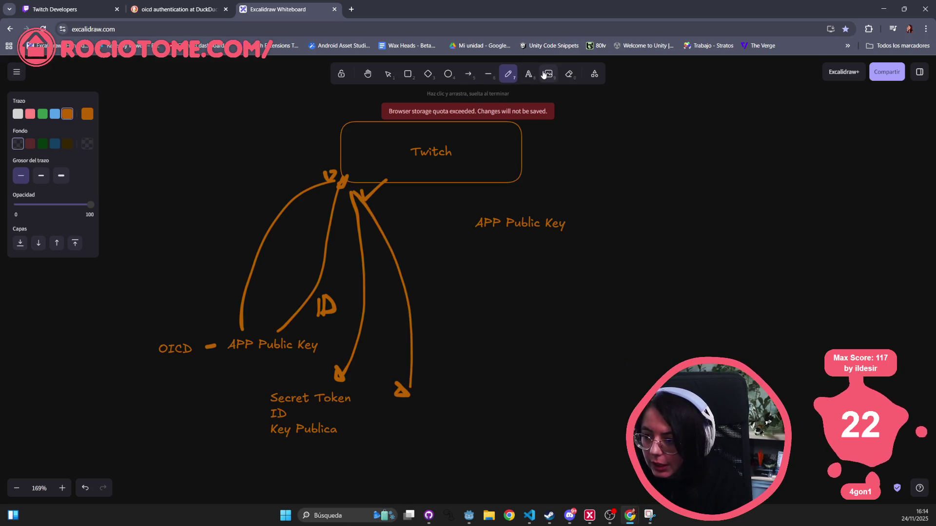
mouse_move(345, 334)
mouse_down()
mouse_move(411, 348)
mouse_move(395, 348)
mouse_up()
key(t)
click(403, 408)
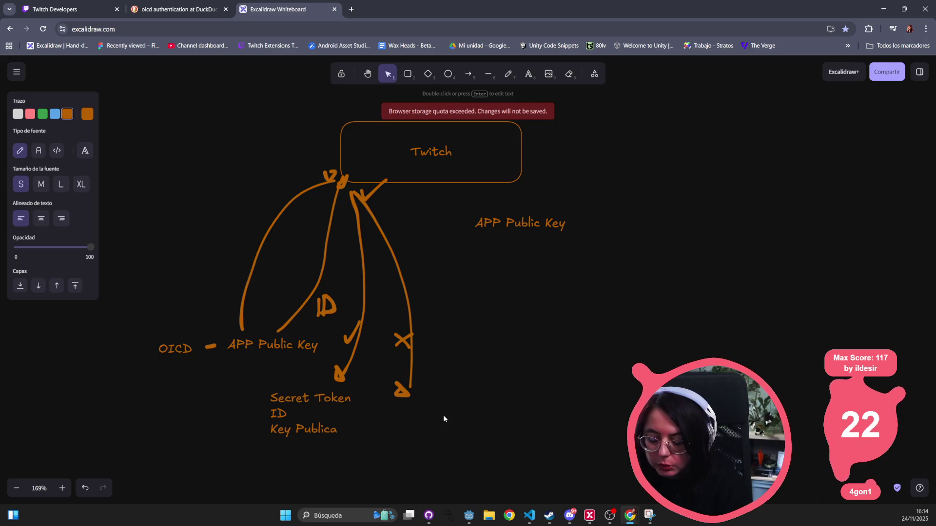
text(lool)
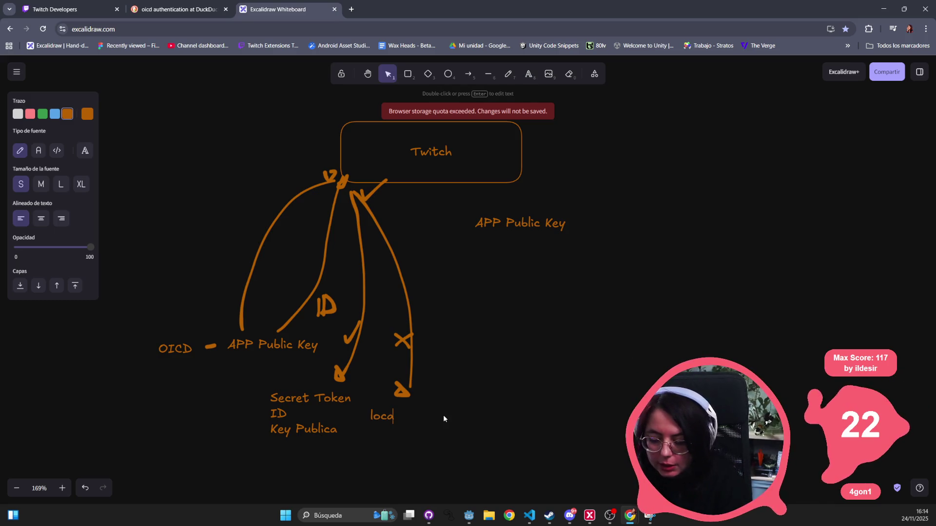
key(ctrl+BackSpace)
text(logged)
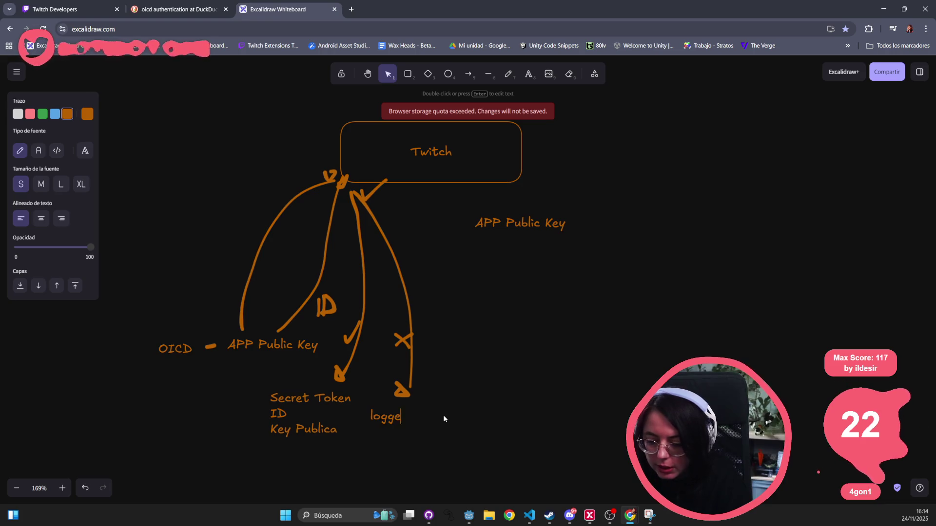
text(in.html)
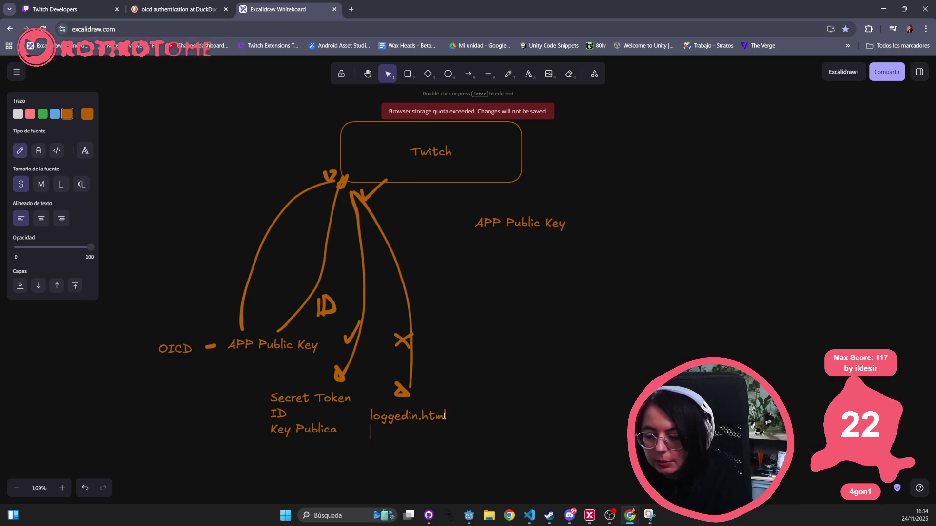
text(error.ghtml)
key(BackSpace)
key(BackSpace)
key(BackSpace)
key(BackSpace)
text(ht)
key(Escape)
Step: Position the loggedin.html / error.html label under the right-hand arrow
drag(407, 429, 410, 421)
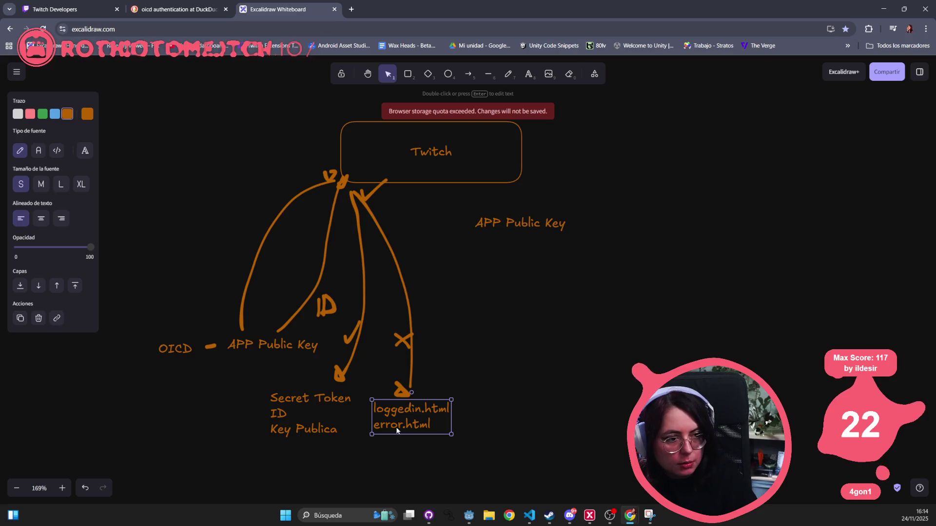
mouse_move(438, 422)
mouse_down()
mouse_move(410, 278)
mouse_move(401, 278)
mouse_up()
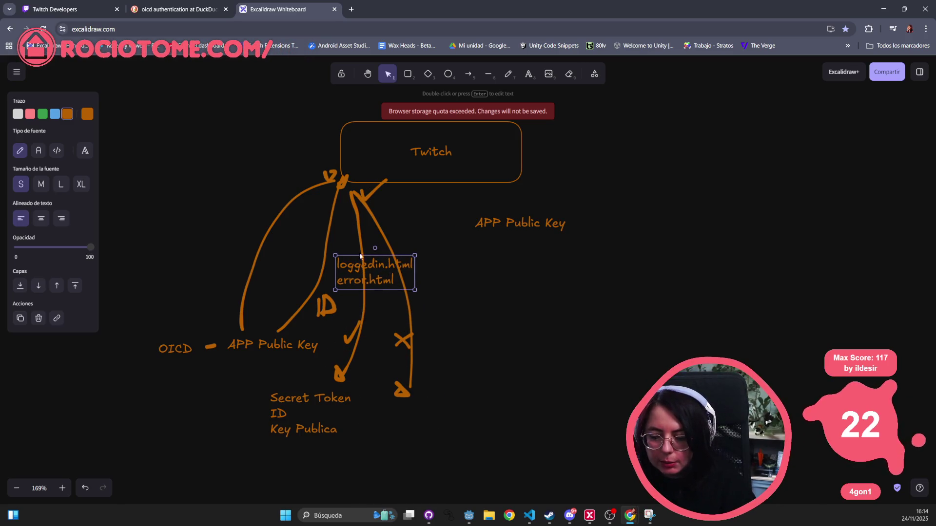
mouse_move(378, 266)
mouse_down()
mouse_move(409, 251)
mouse_move(382, 268)
mouse_up()
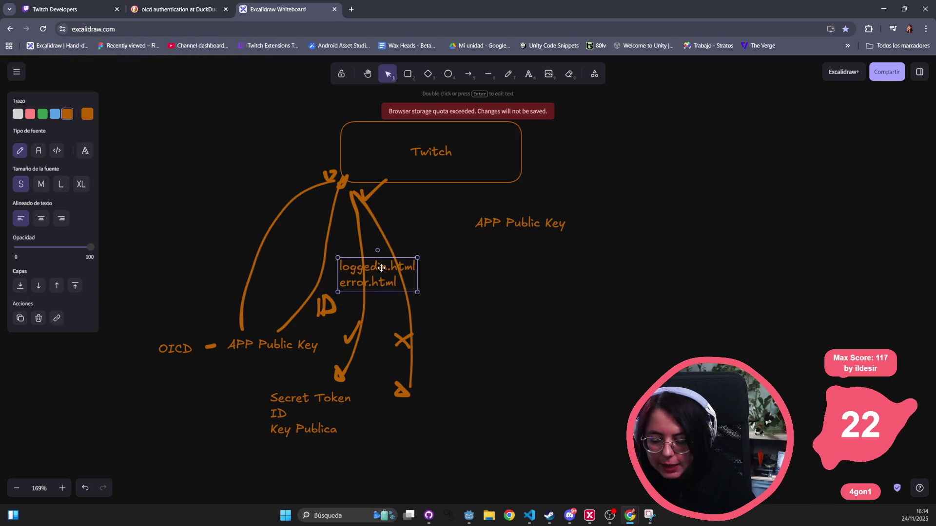
double_click(381, 268)
key(ctrl+a)
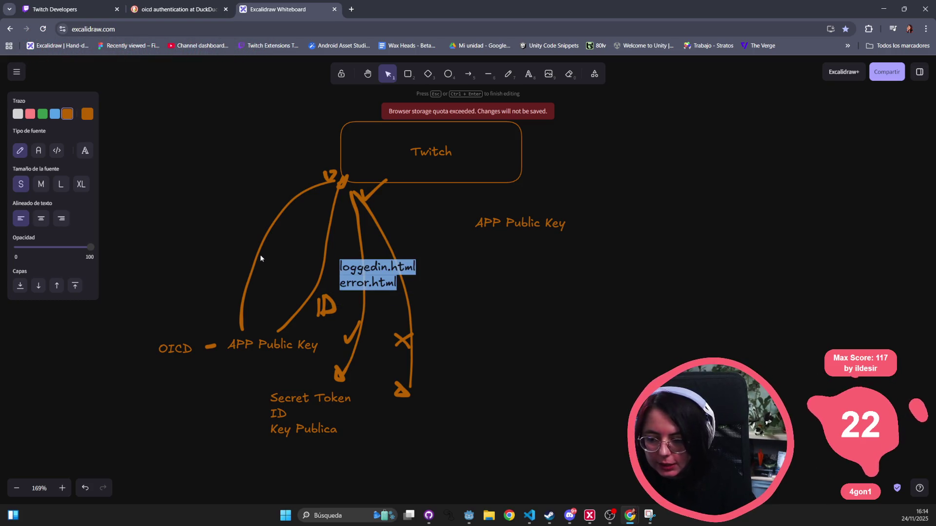
click(393, 289)
click(482, 230)
drag(370, 275, 391, 414)
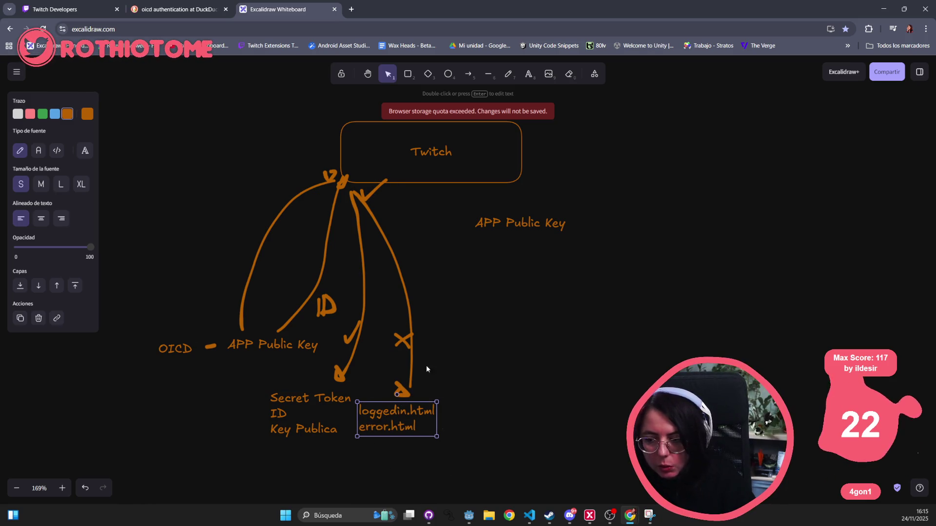
drag(383, 429, 389, 427)
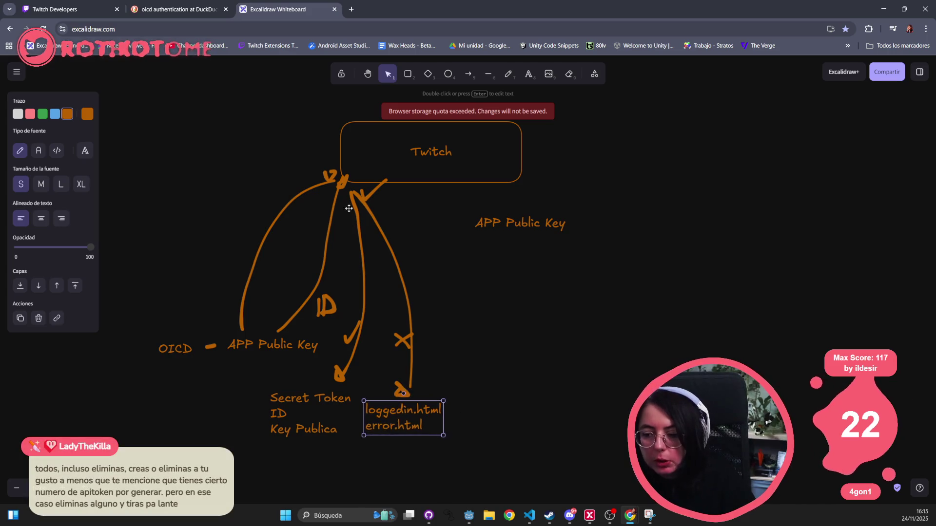
click(164, 351)
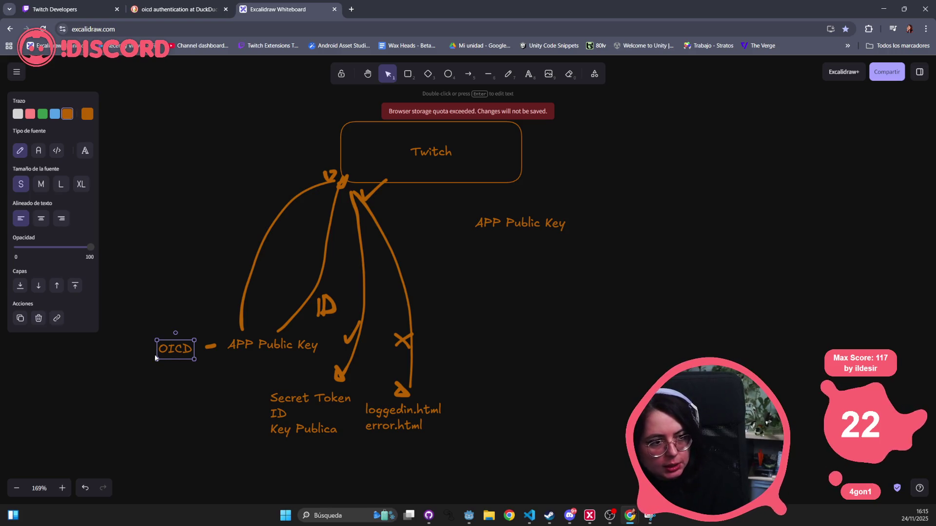
Step: Nudge the APP Public Key label beside OICD slightly left and shift the right-hand one up-left
click(285, 344)
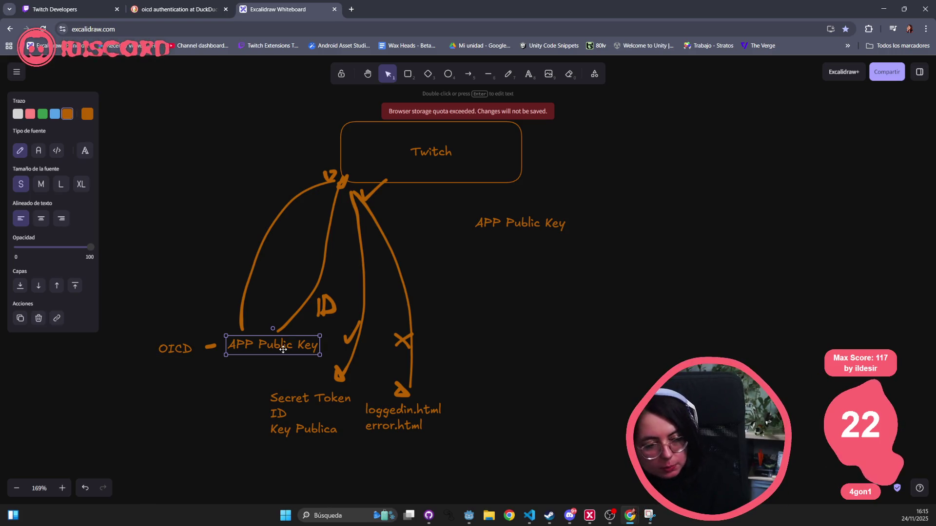
drag(283, 349, 282, 350)
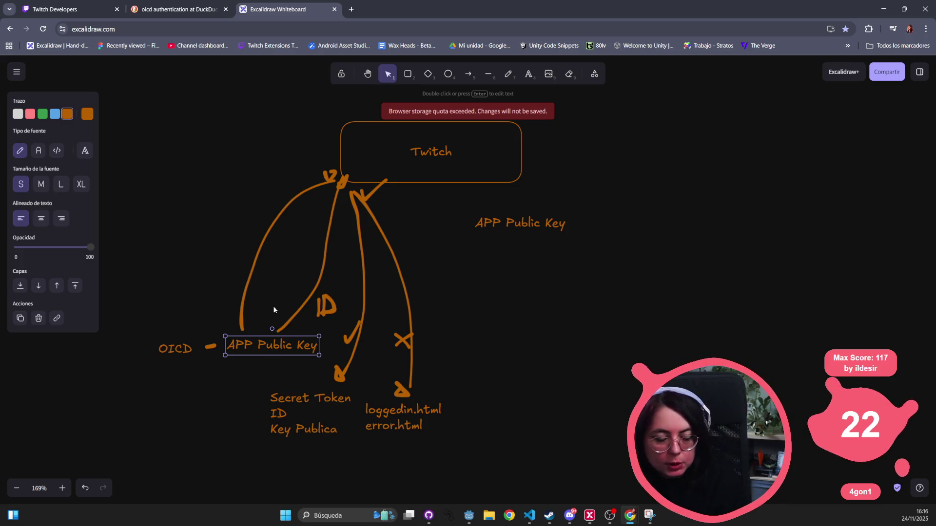
scroll(654, 210, right, 2)
mouse_move(419, 206)
mouse_down()
mouse_move(475, 234)
mouse_move(548, 244)
mouse_move(579, 237)
mouse_move(563, 238)
mouse_up()
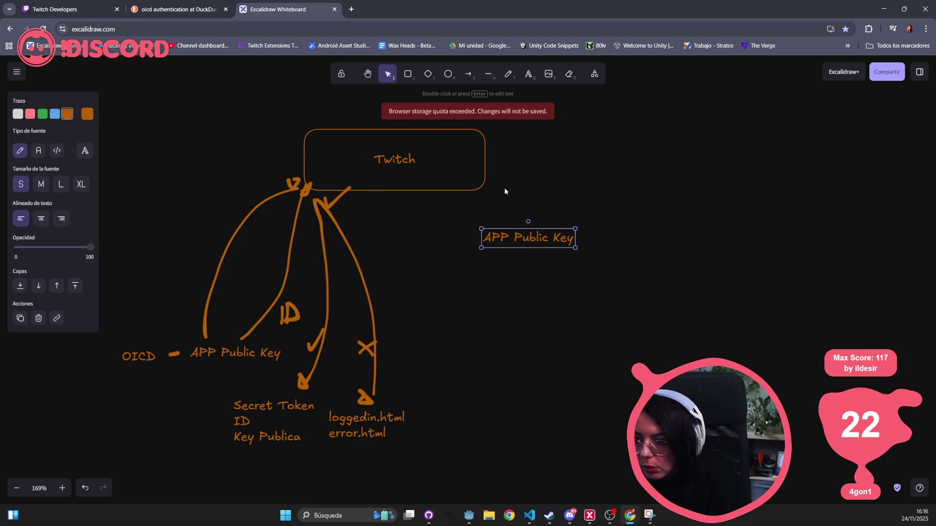
drag(540, 237, 523, 235)
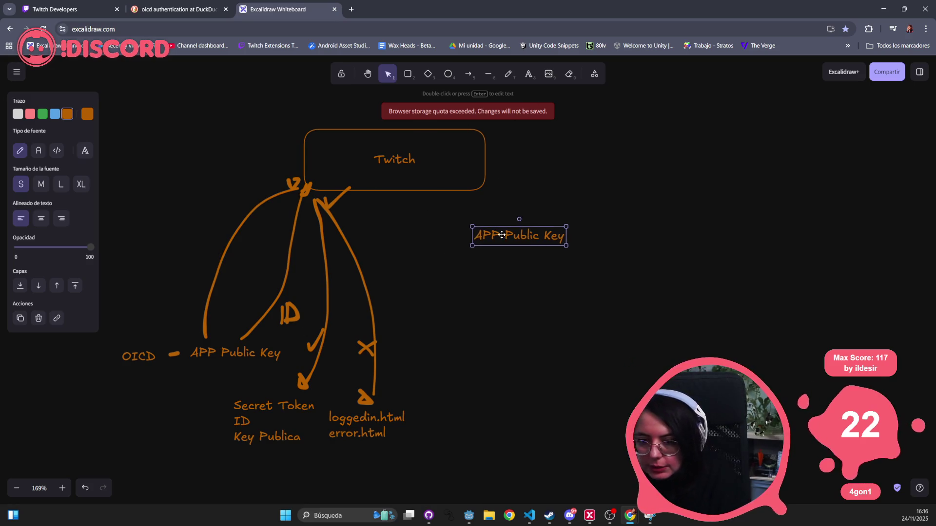
double_click(552, 236)
click(563, 236)
key(Escape)
key(Return)
click(565, 235)
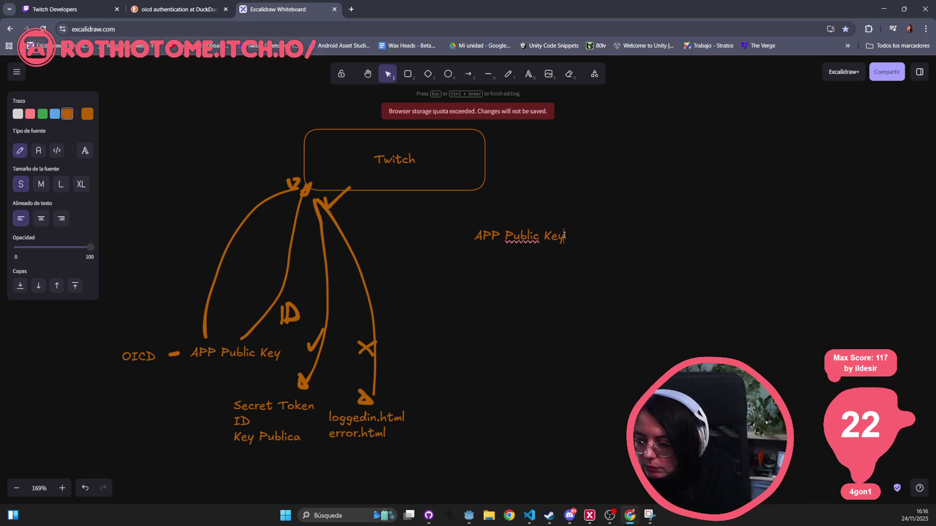
text(Be)
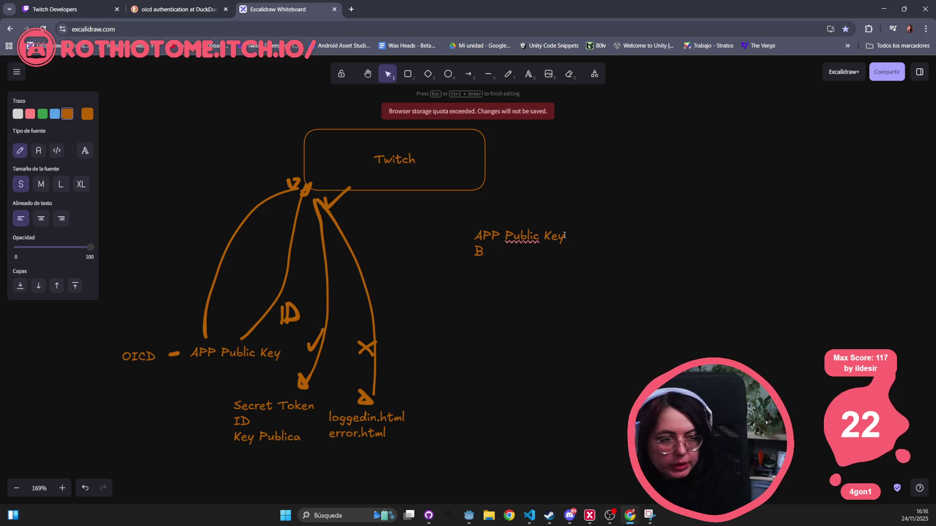
text(arer)
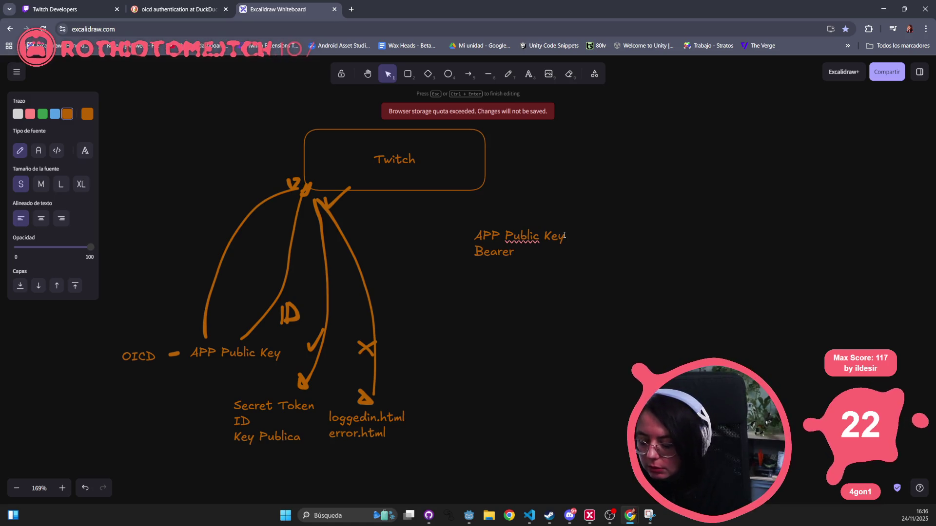
key(BackSpace)
text(: M)
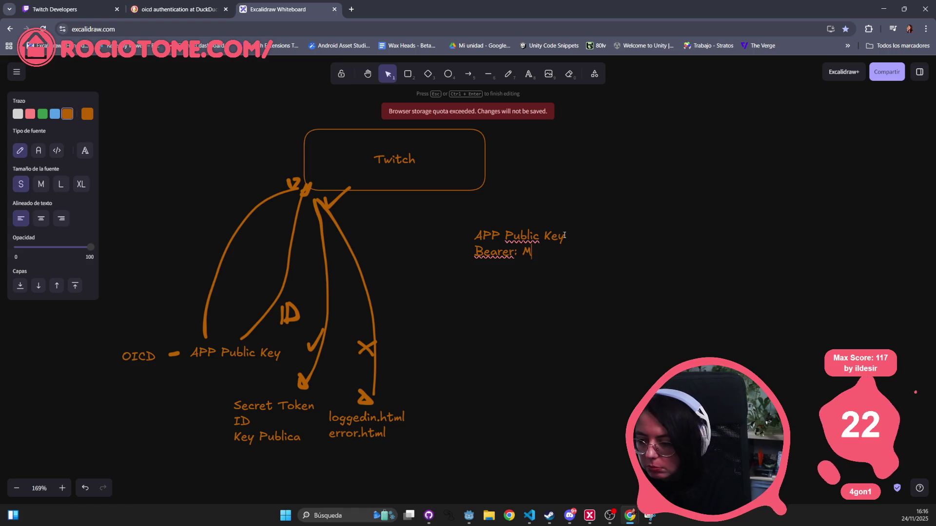
text(ySecr)
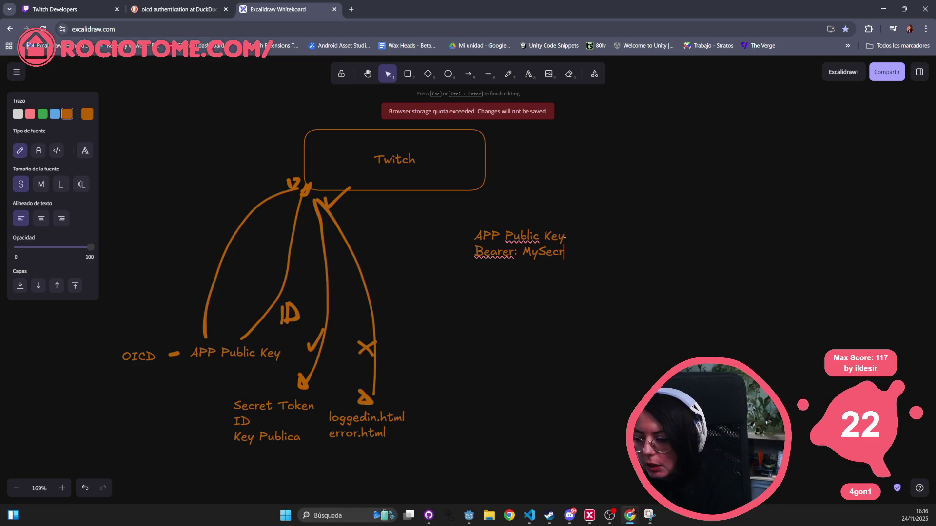
text(et)
key(Escape)
scroll(376, 219, down, 3)
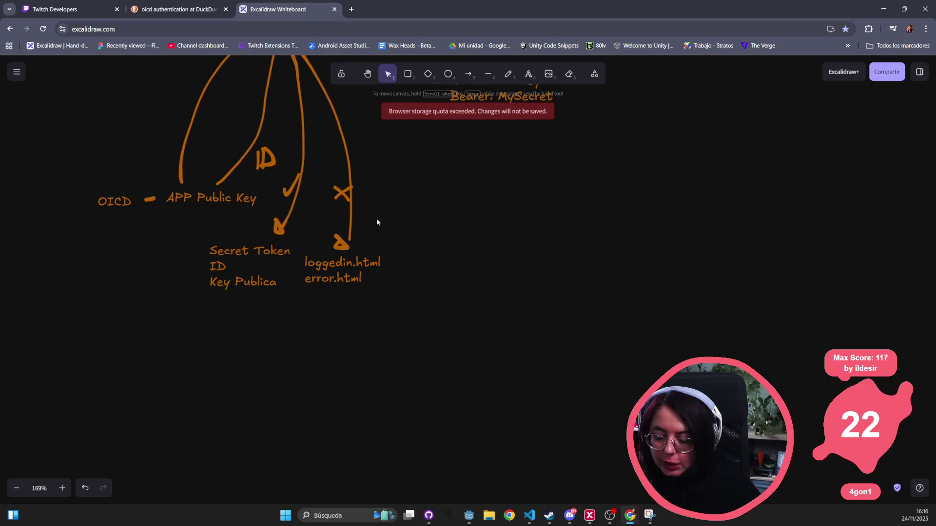
scroll(432, 156, up, 2)
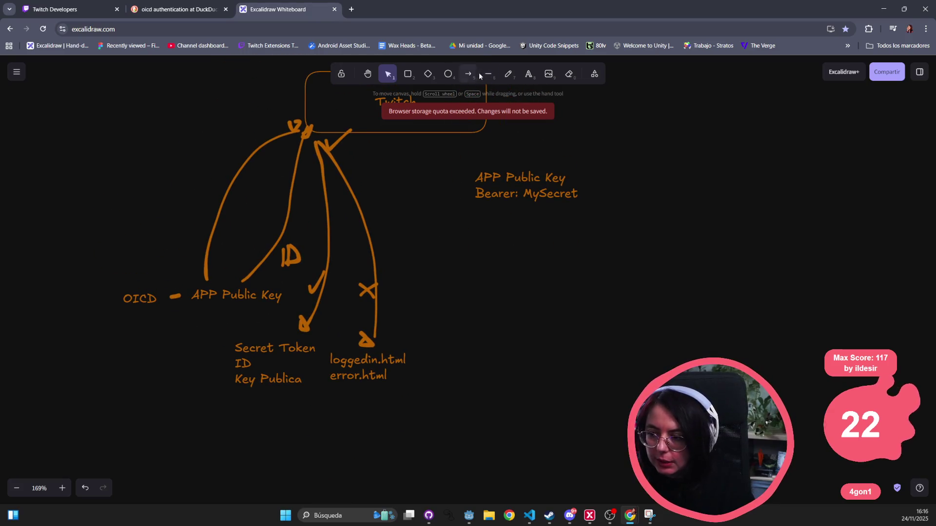
Step: Pencil-draw a large bracket under and along the bottom of the lower diagram
click(507, 73)
drag(87, 319, 145, 413)
mouse_move(214, 413)
mouse_down()
mouse_move(414, 416)
mouse_move(429, 364)
mouse_up()
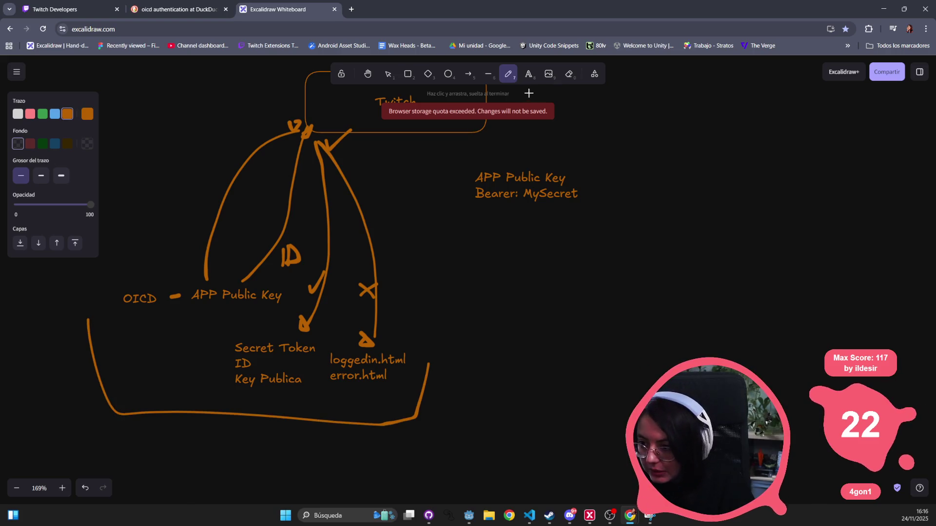
click(529, 73)
click(254, 444)
text(App)
key(BackSpace)
key(BackSpace)
text(PP p)
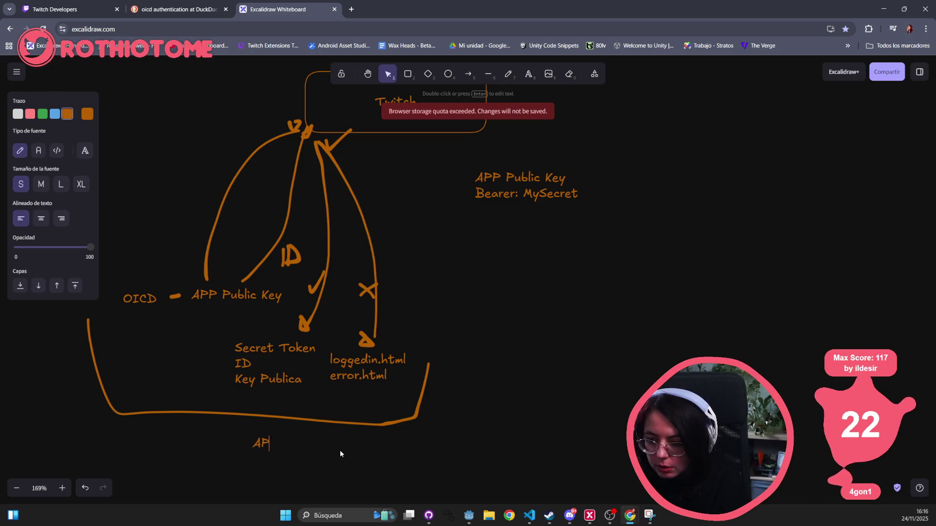
key(BackSpace)
text(Pu)
key(BackSpace)
key(BackSpace)
key(BackSpace)
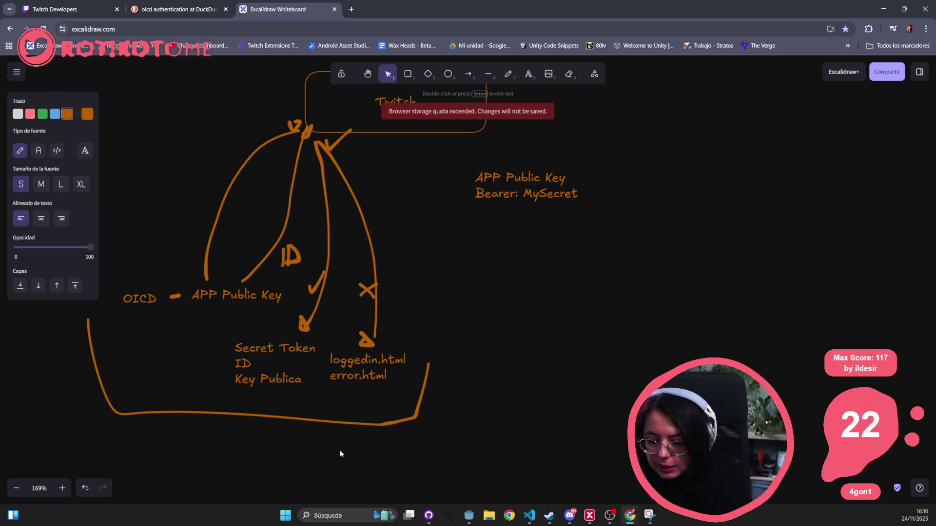
text(App Public Ke)
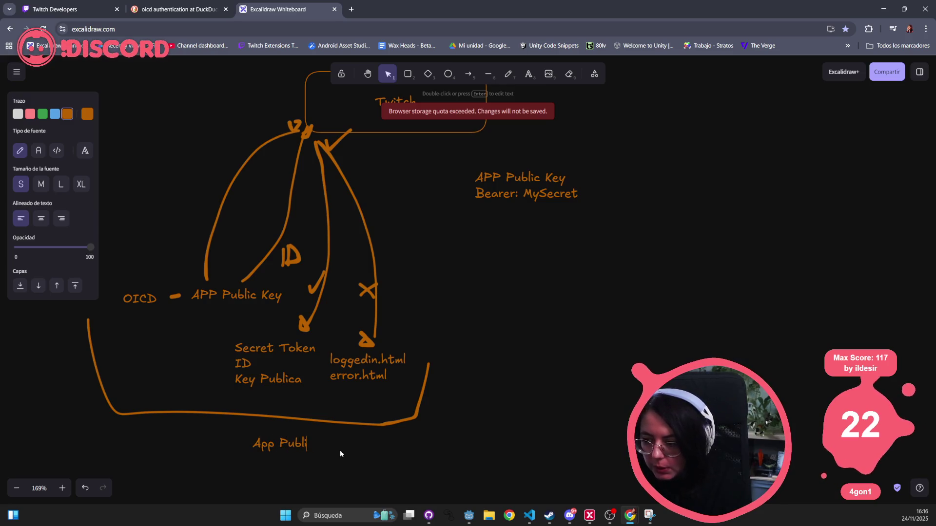
text(y)
key(Return)
text(Bearer: )
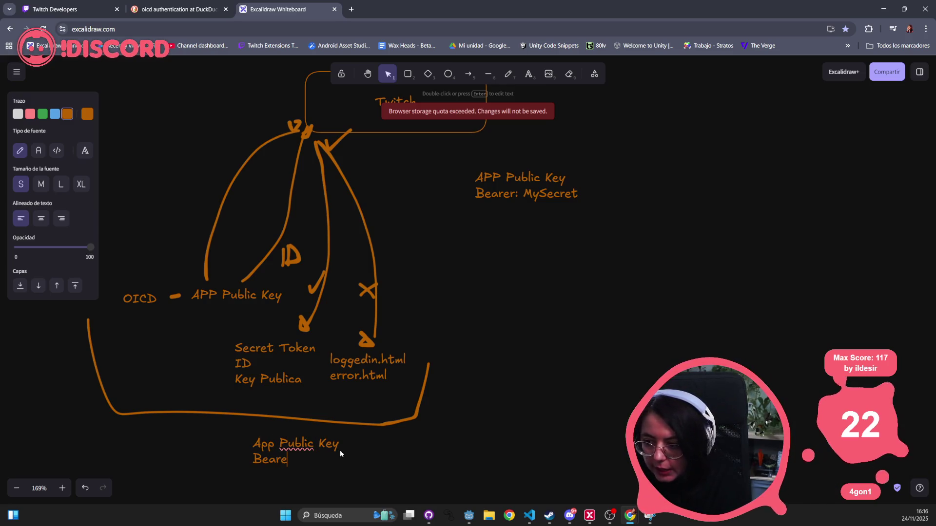
text(MySecret)
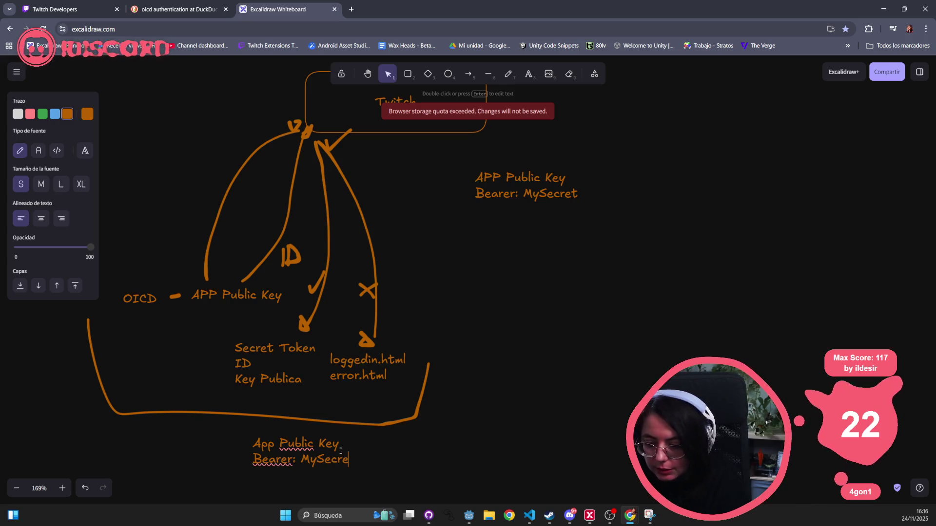
drag(329, 447, 312, 448)
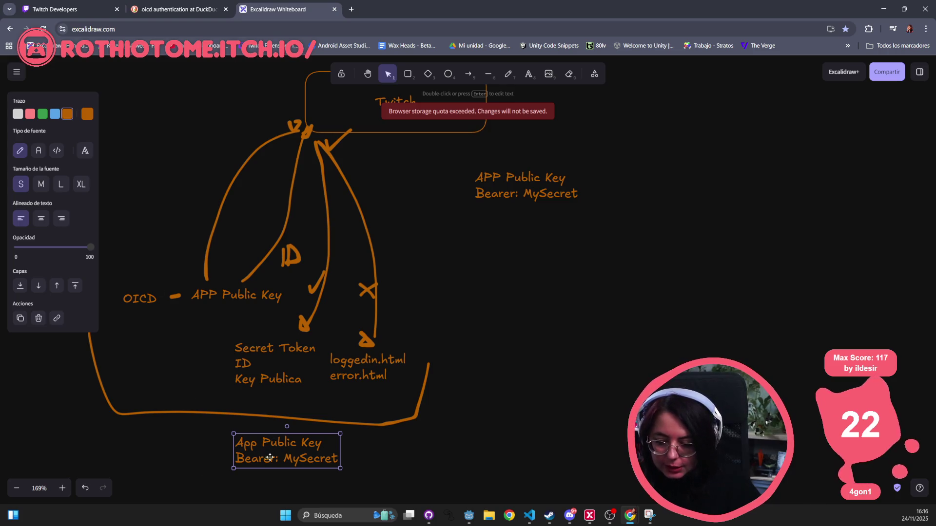
Step: Select and deselect the right-hand labels, then return to the Twitch Developers page
click(556, 188)
mouse_move(649, 140)
mouse_down()
mouse_move(374, 250)
mouse_move(591, 255)
mouse_up()
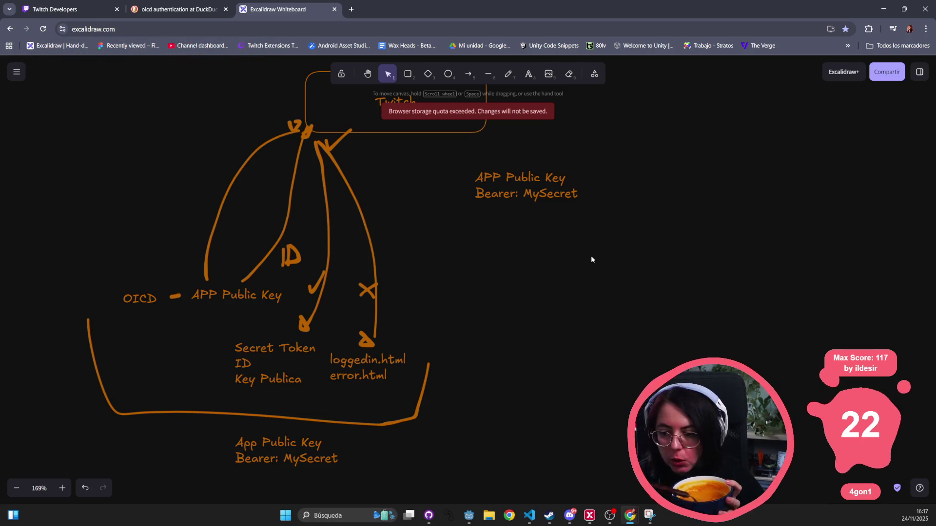
click(146, 300)
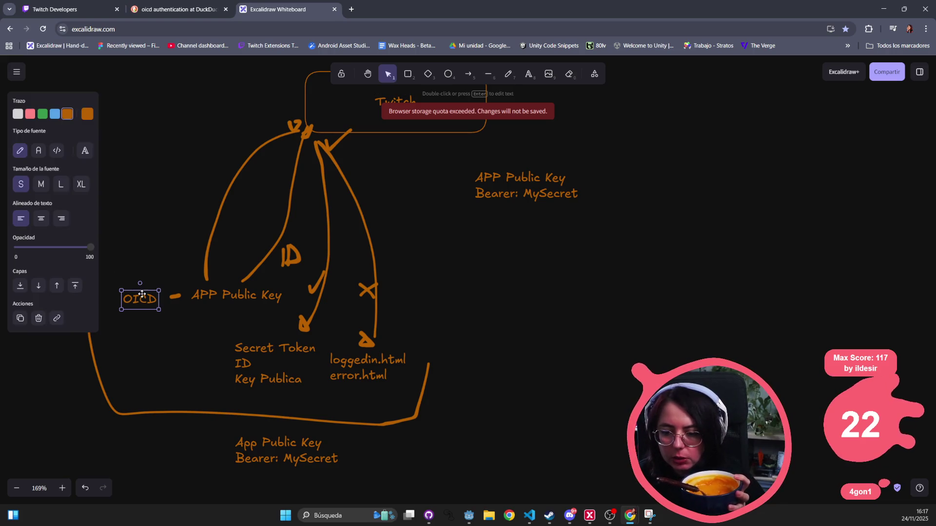
drag(657, 153, 453, 247)
click(320, 140)
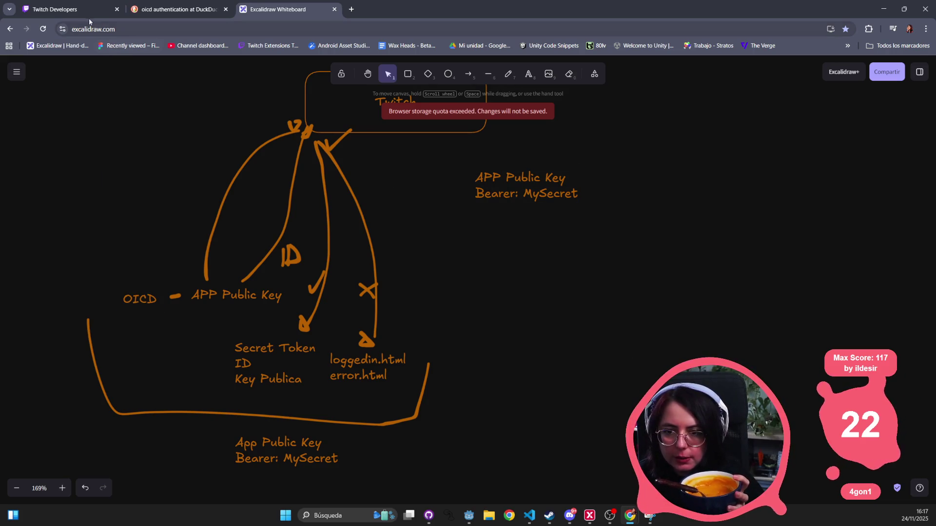
click(86, 9)
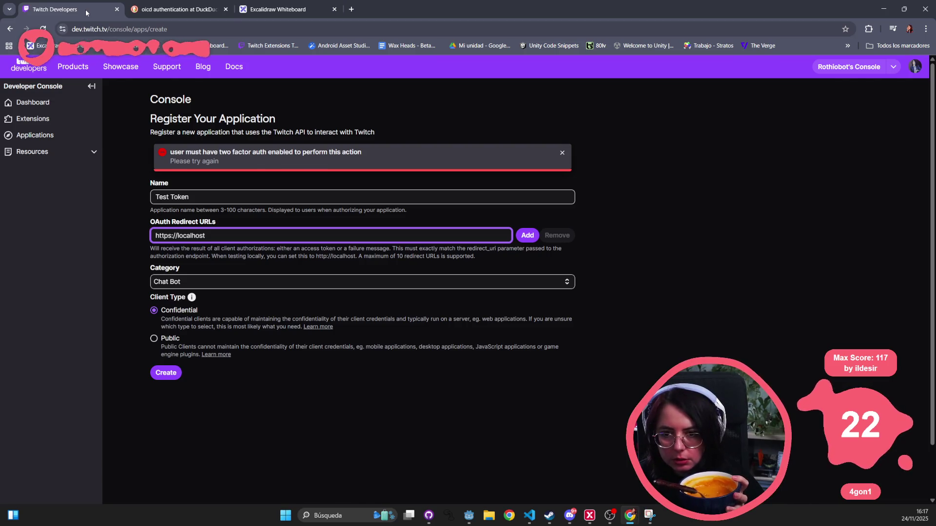
Step: Close the Twitch Developers and search result tabs, then bring Visual Studio Code forward
key(ctrl+w)
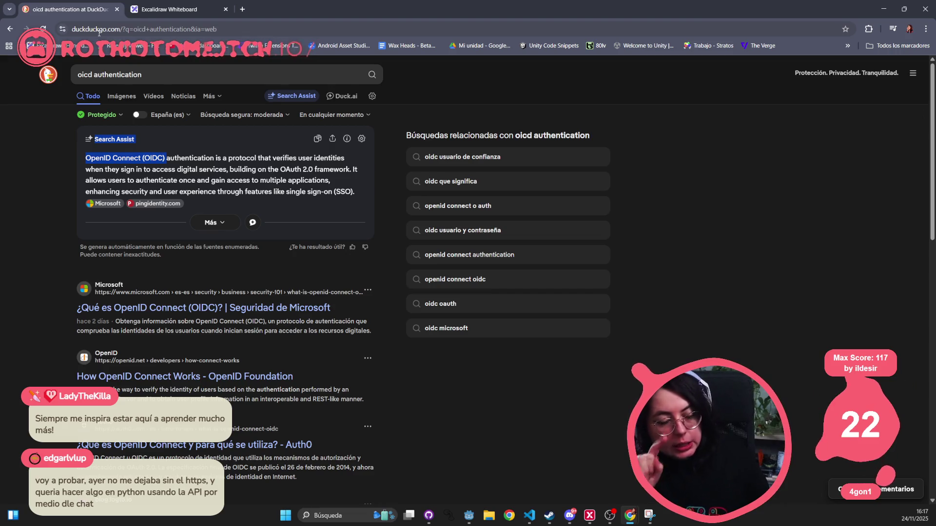
key(ctrl+Tab)
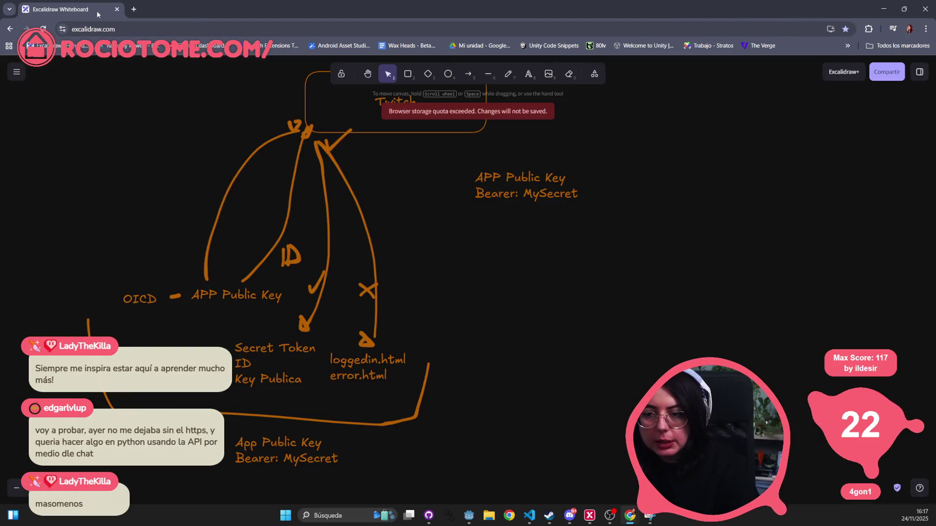
key(alt+Tab)
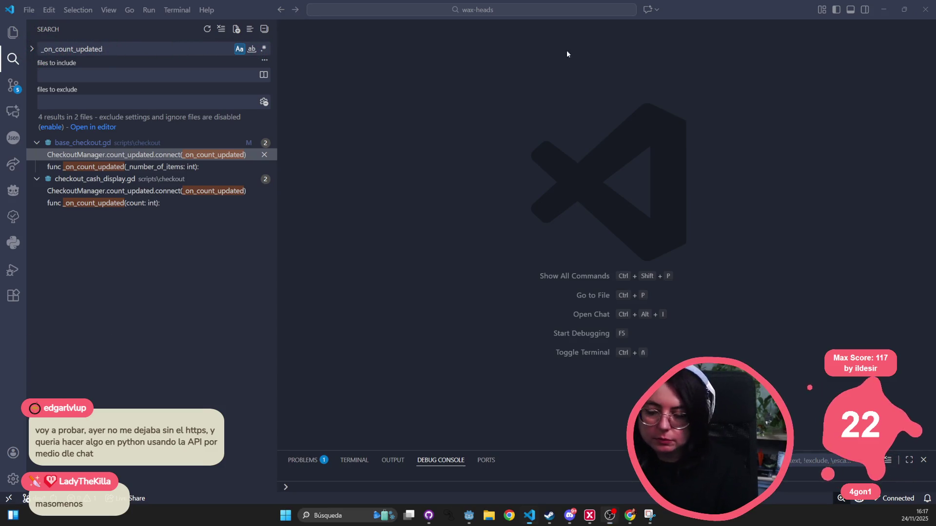
Step: Back in Godot, open loggerino.gd from the dialogue warning in the Debugger's Errors list
click(882, 10)
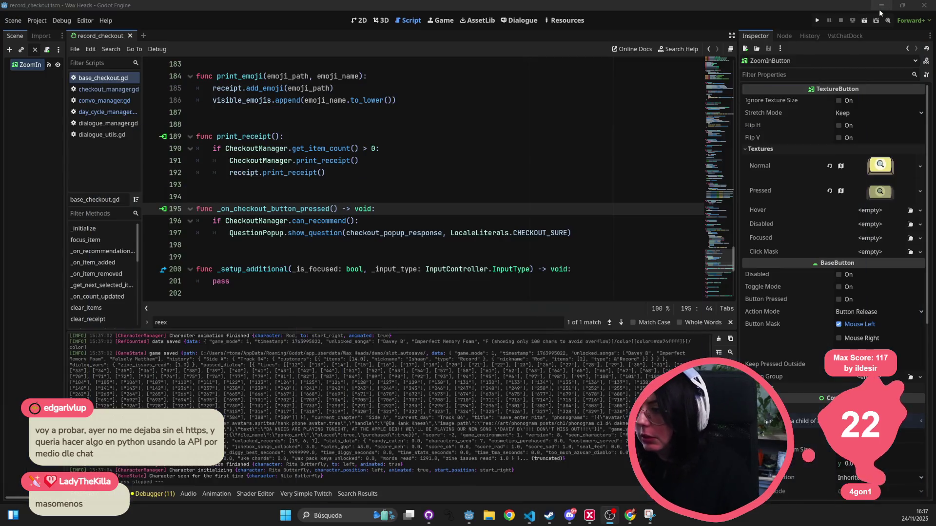
click(489, 125)
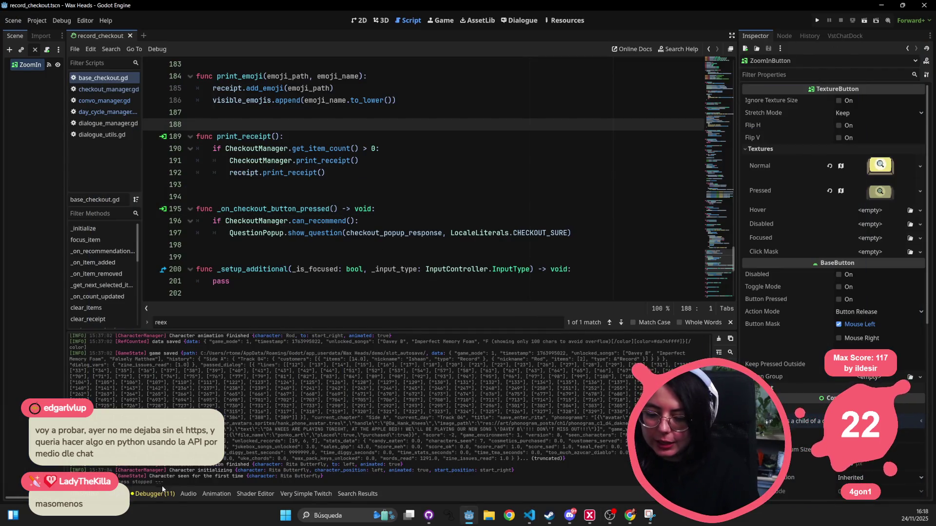
click(161, 496)
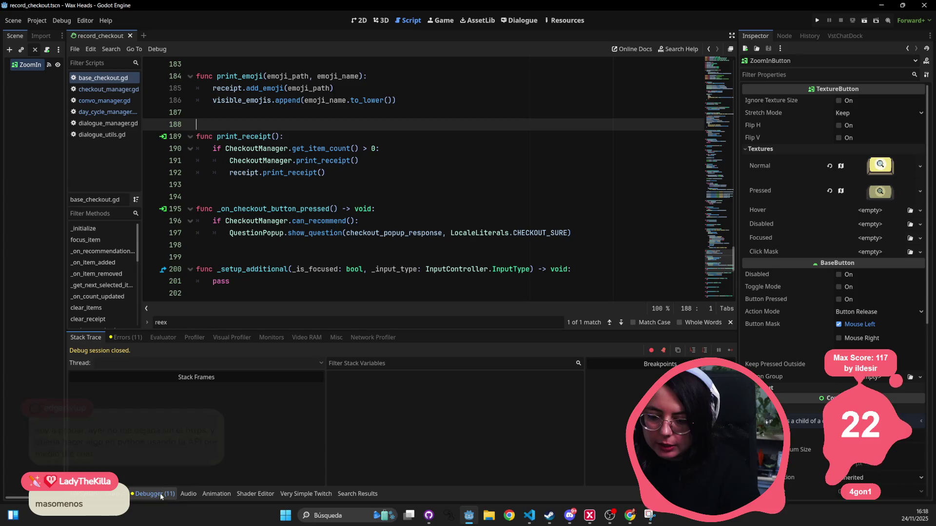
click(126, 337)
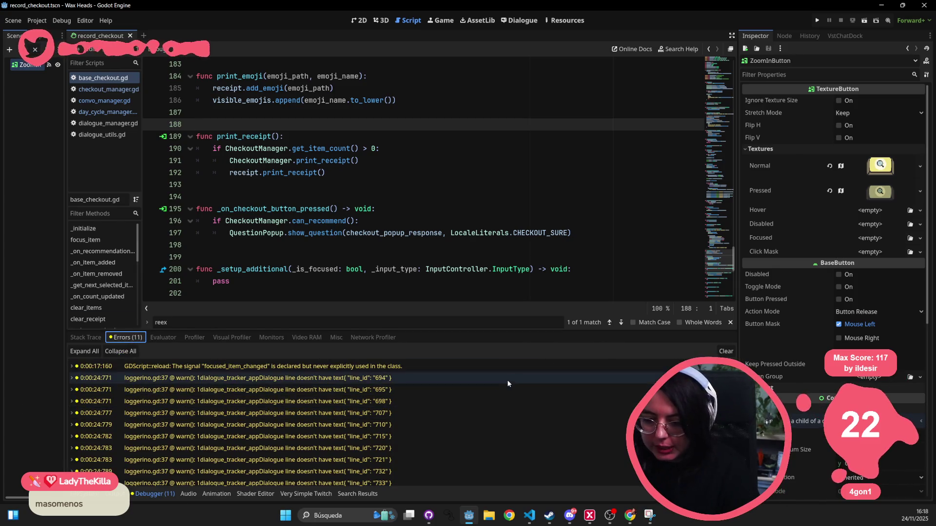
mouse_move(507, 380)
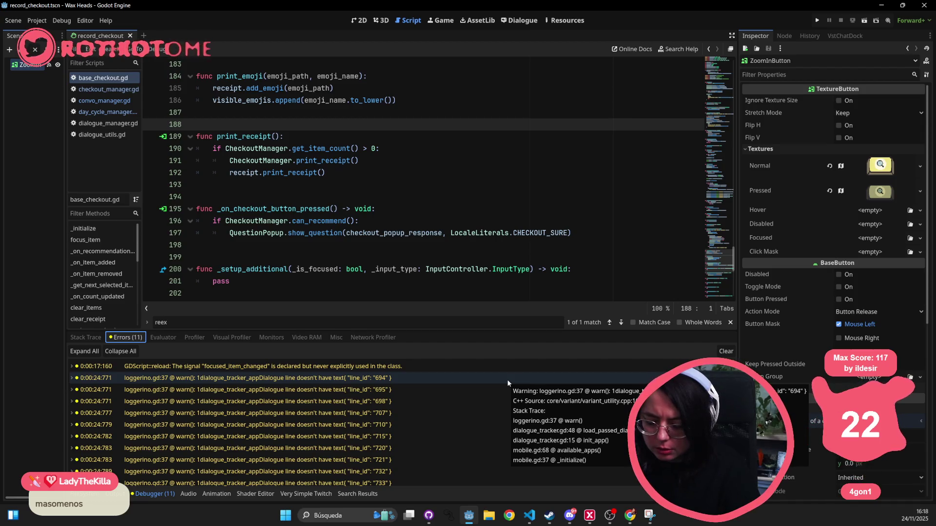
double_click(507, 379)
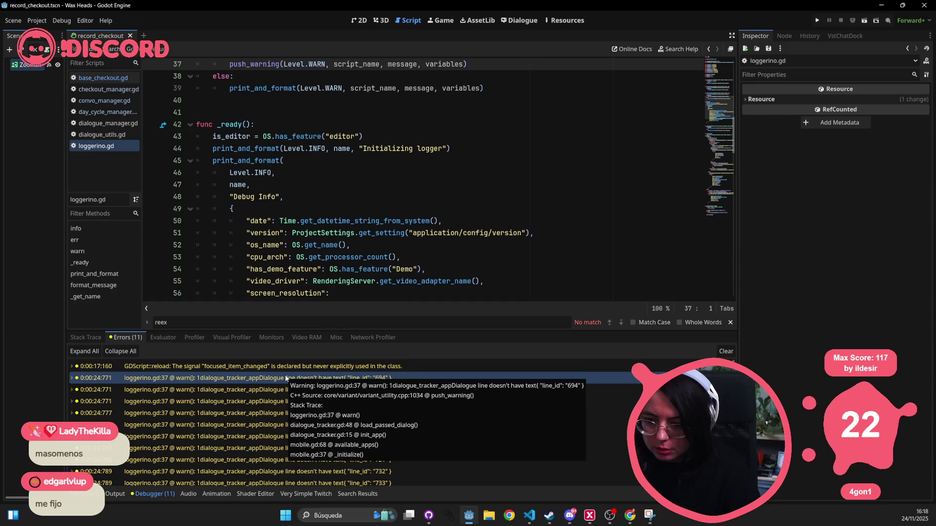
Step: Inspect the 695 and 694 dialogue warnings, then select the Level.WARN argument on line 37
scroll(363, 220, up, 2)
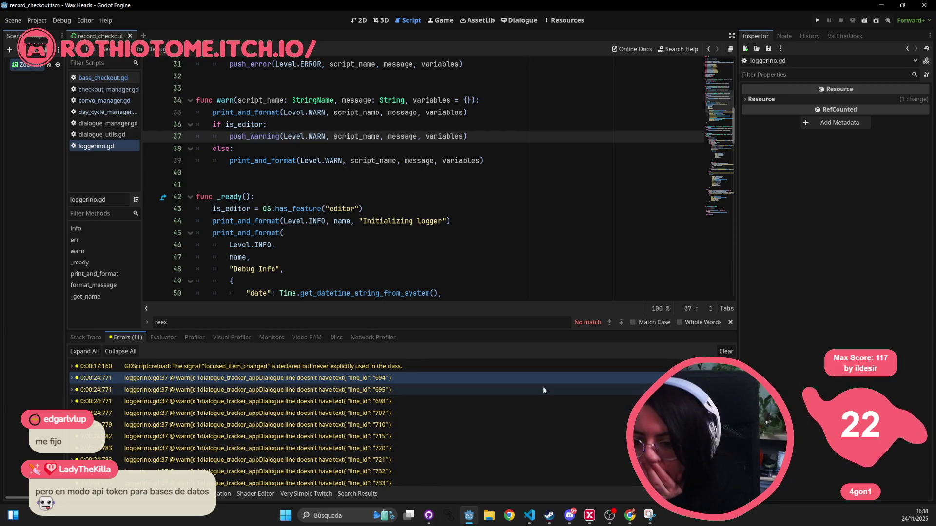
mouse_move(544, 390)
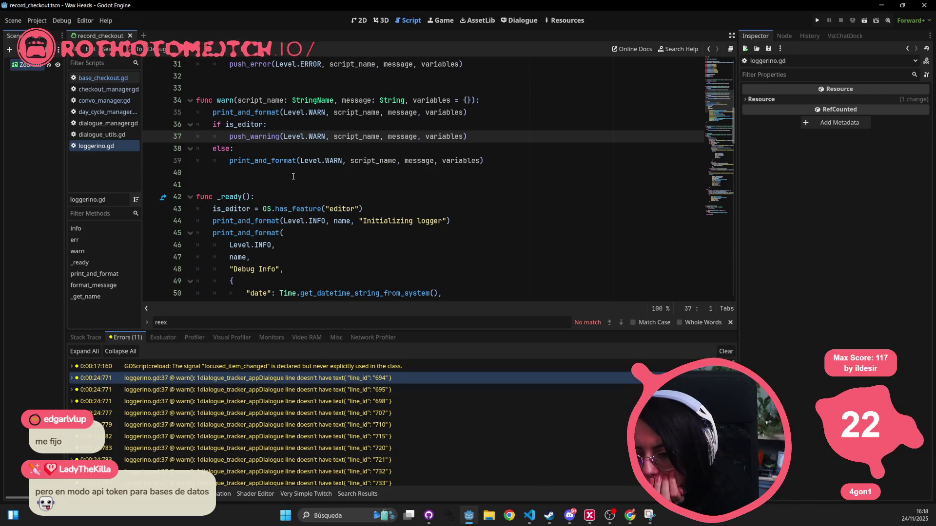
scroll(423, 456, down, 1)
scroll(425, 456, up, 1)
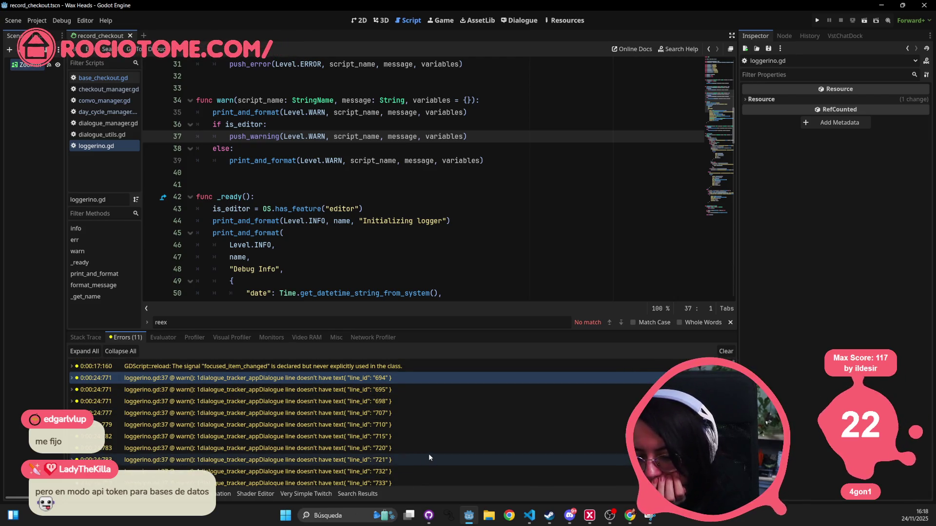
click(341, 392)
mouse_move(342, 395)
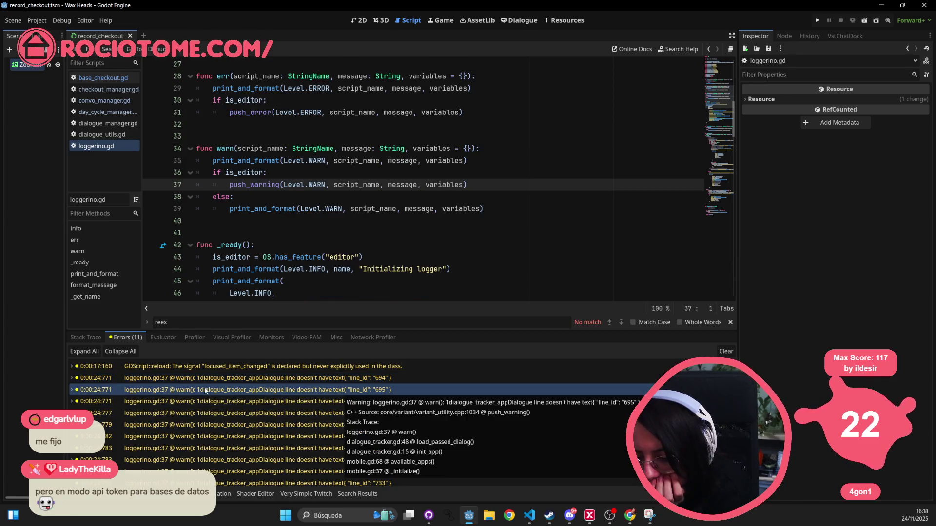
click(219, 379)
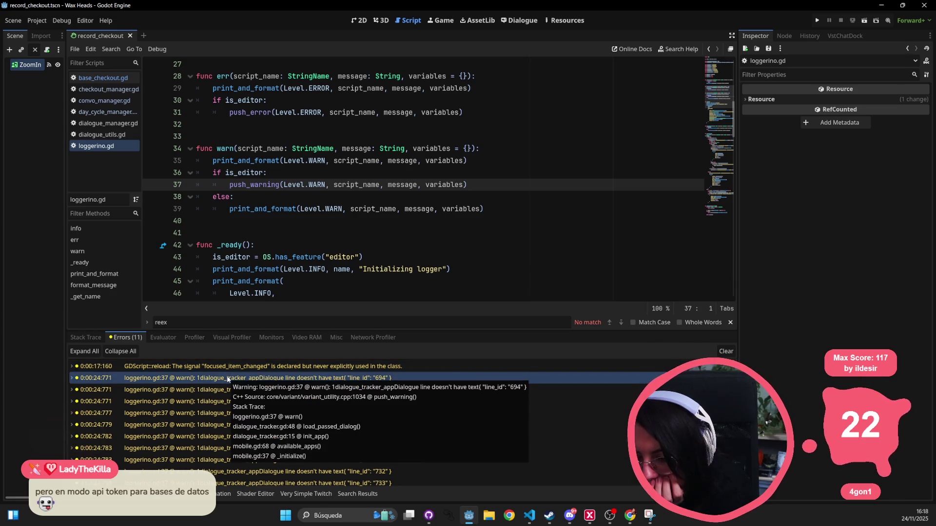
mouse_move(336, 184)
mouse_down()
mouse_move(322, 184)
mouse_move(468, 185)
mouse_move(285, 188)
mouse_up()
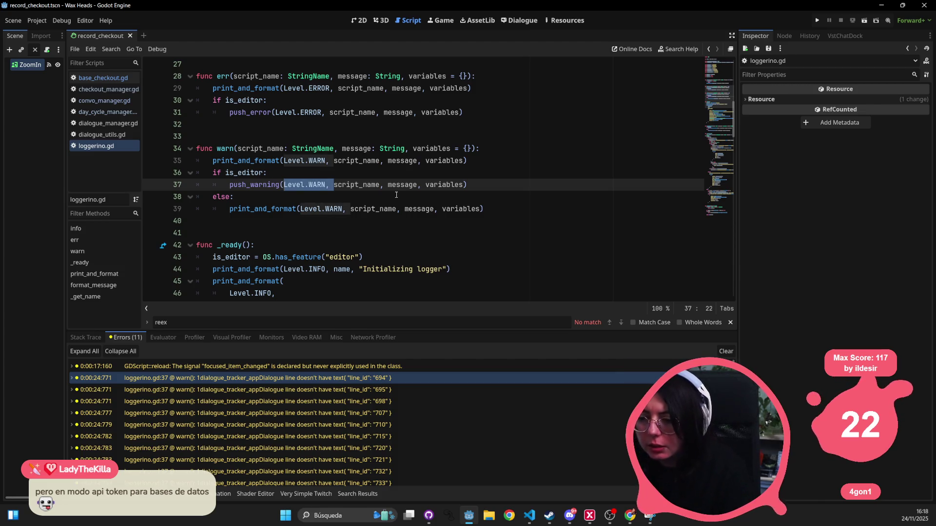
Step: Replace Level.WARN on line 37 with a "[%s]: %s, {%s}" format string for push_warning
key(BackSpace)
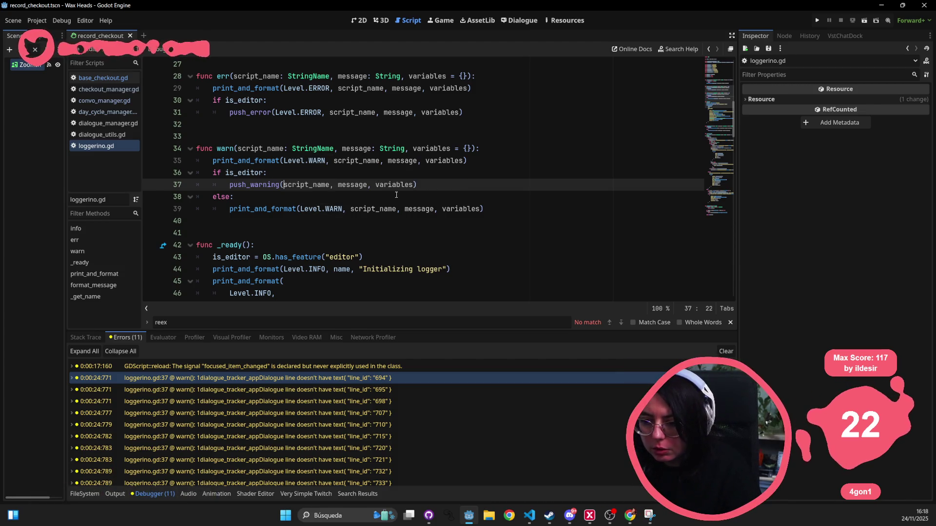
click(395, 194)
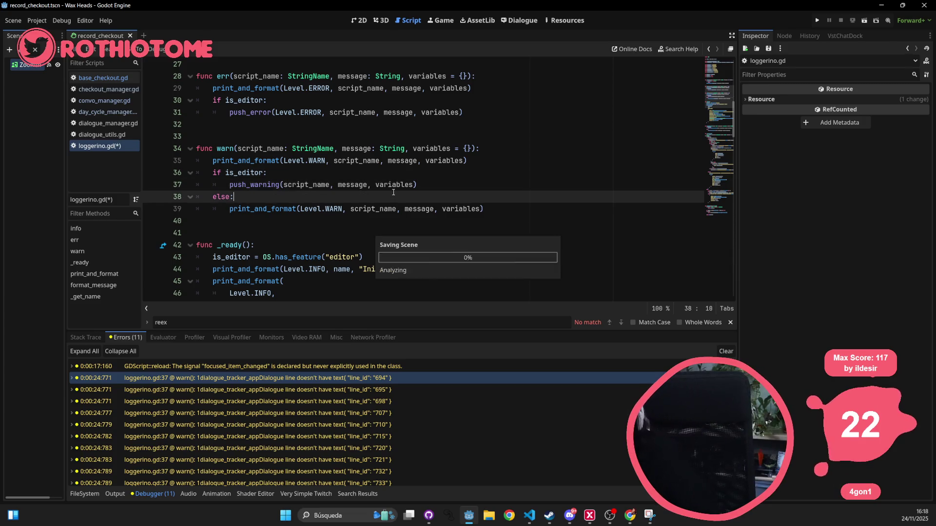
click(338, 185)
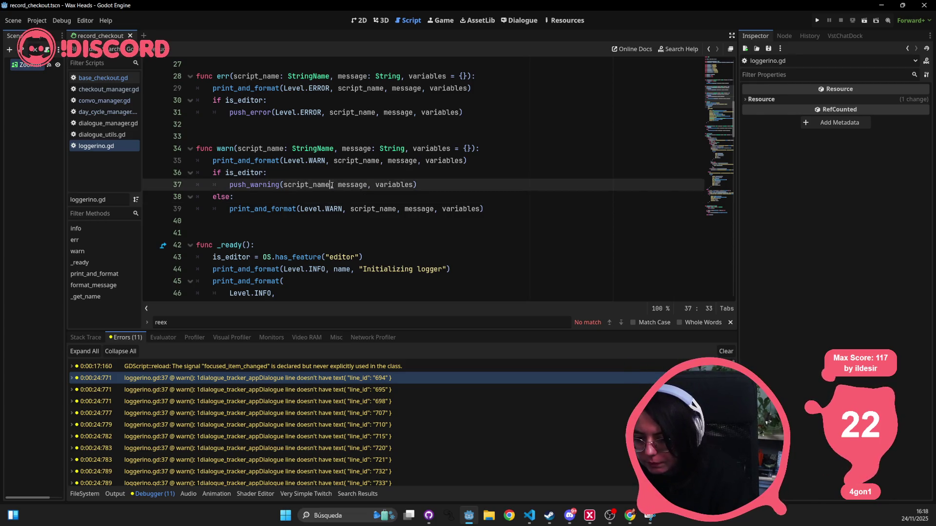
key(ctrl+Left)
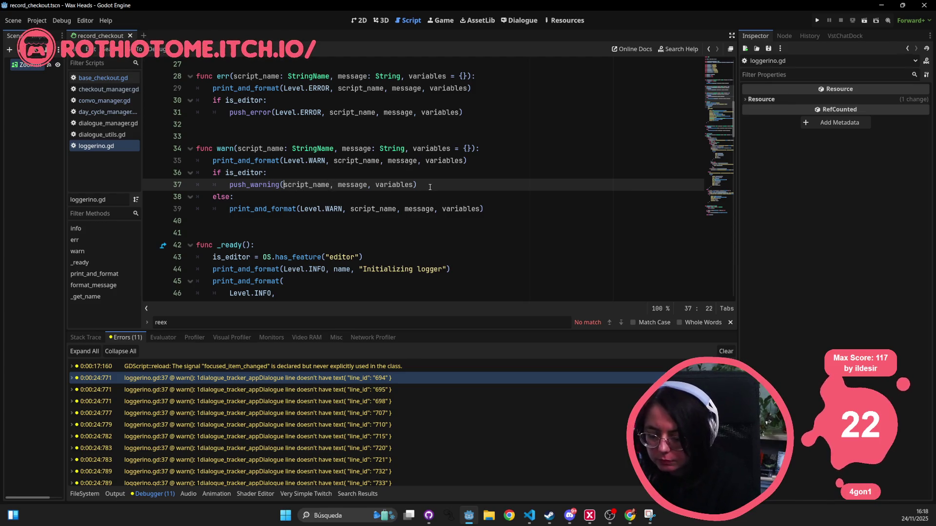
text(")
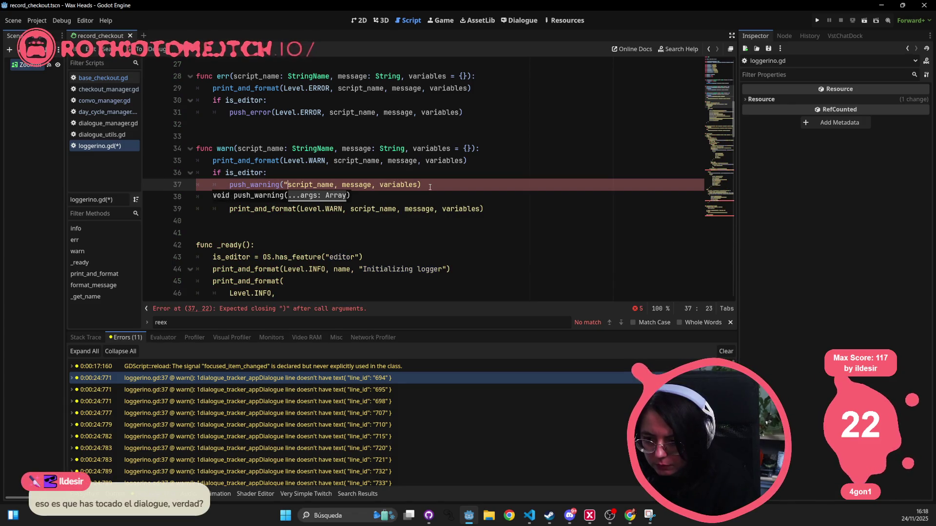
text(")
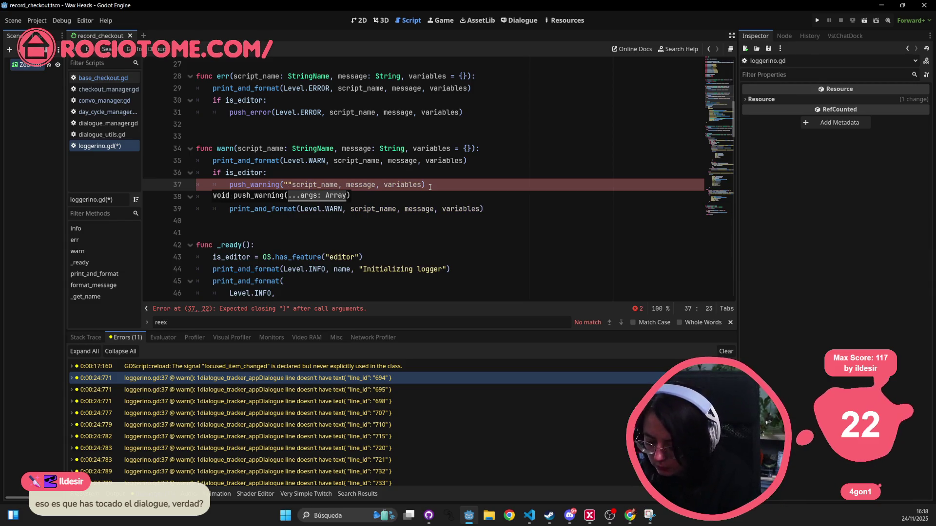
text([%s]: )
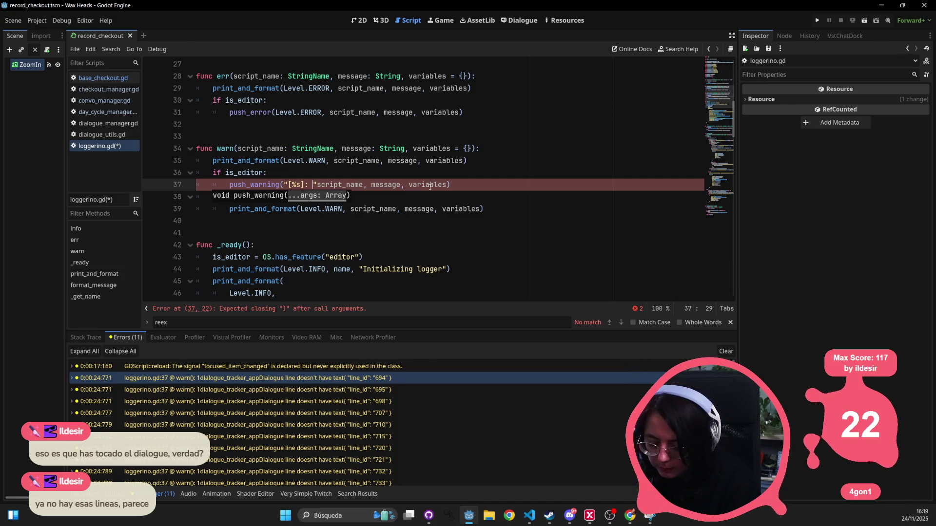
text(%s, )
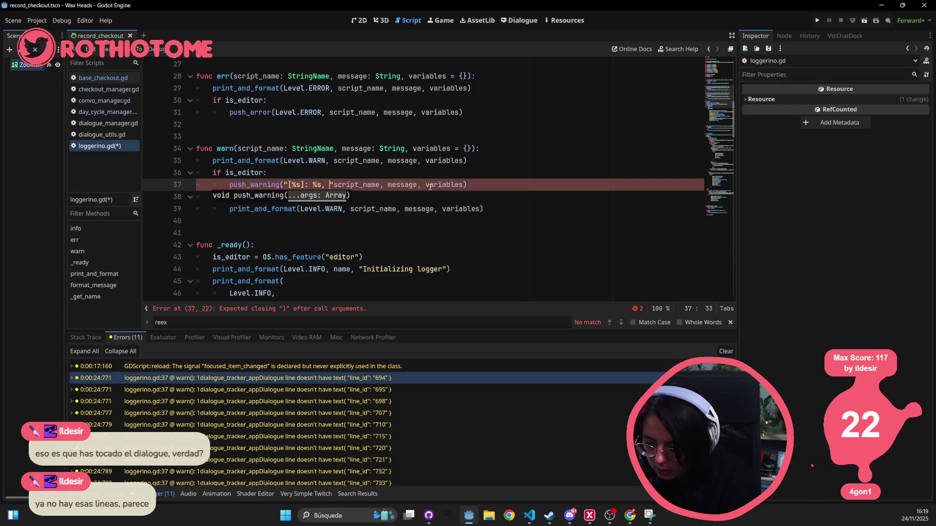
text({%s)
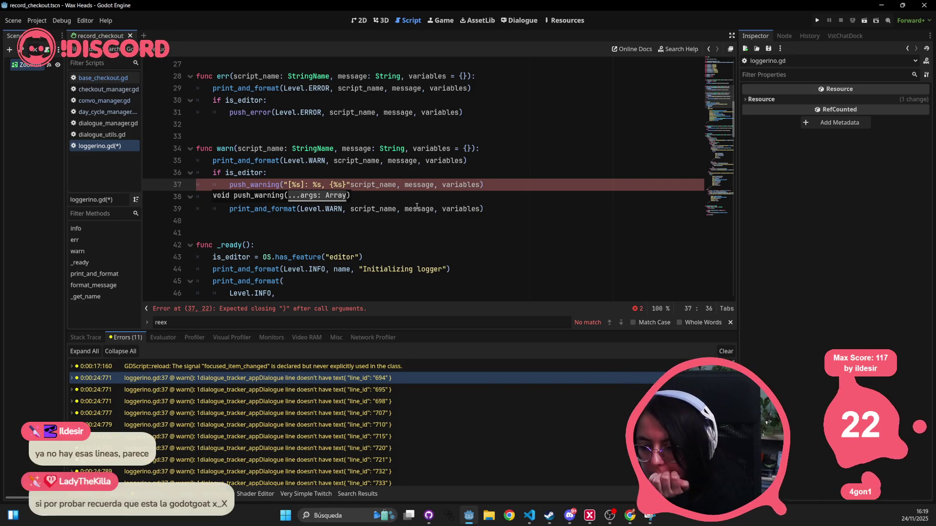
click(350, 187)
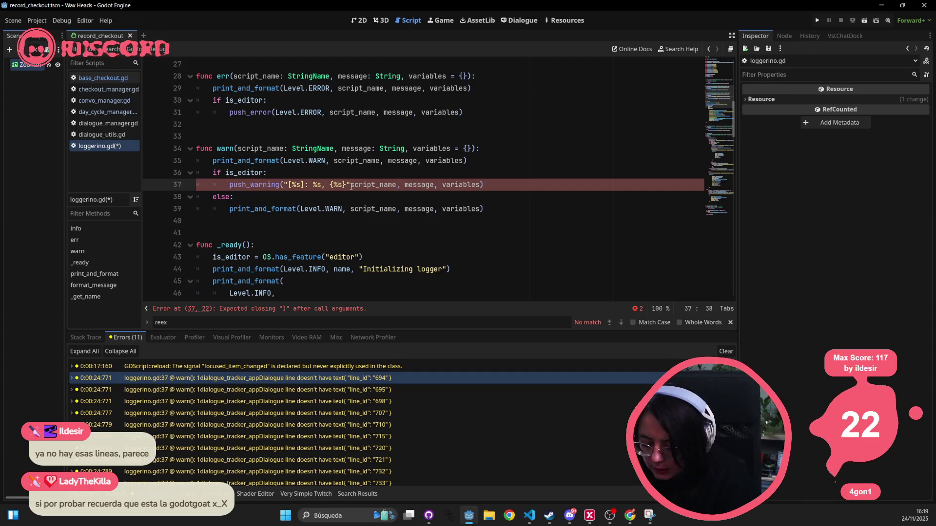
Step: Wrap variables in str() and close push_warning's parentheses on line 37
text(%)
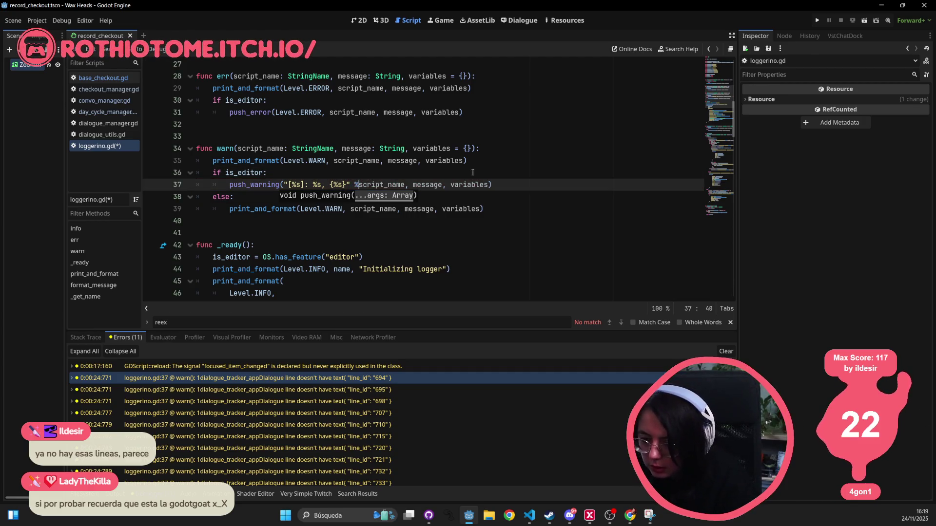
key(ctrl+z)
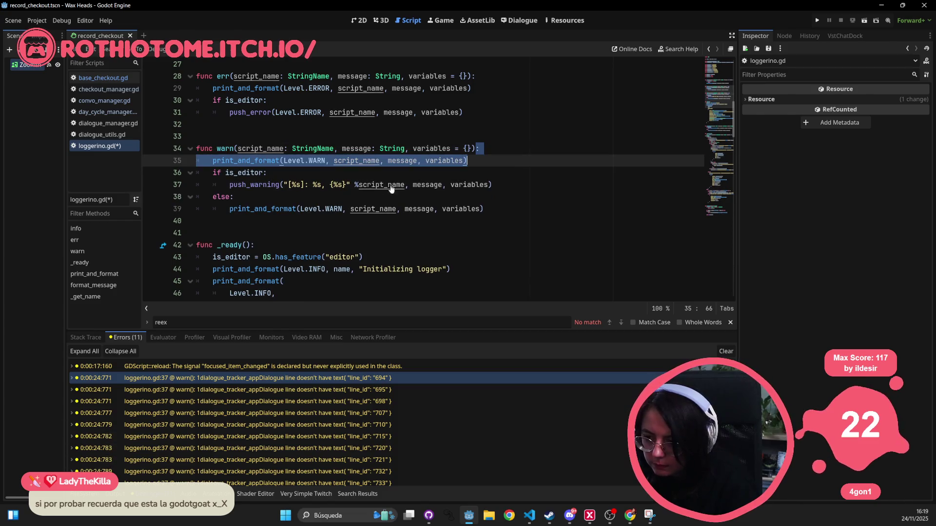
double_click(388, 188)
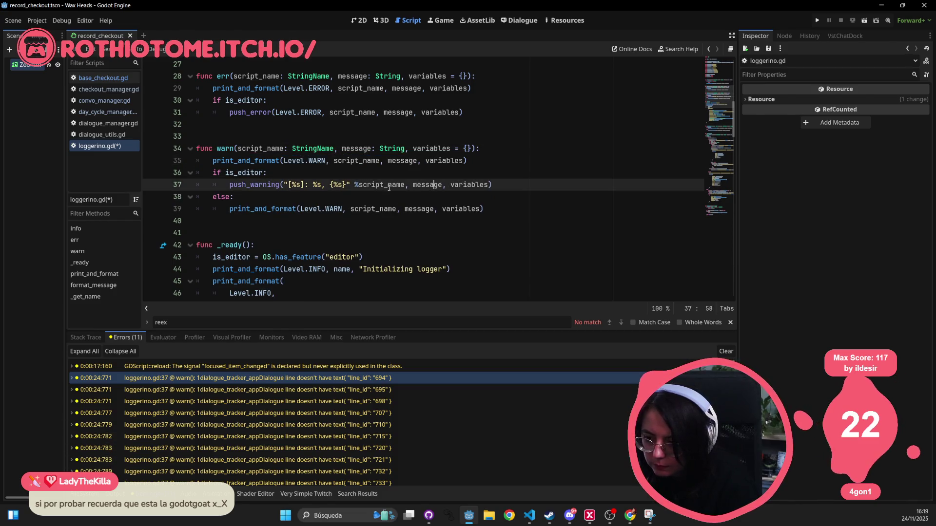
click(433, 185)
click(451, 185)
text(str()
key(ctrl+Right)
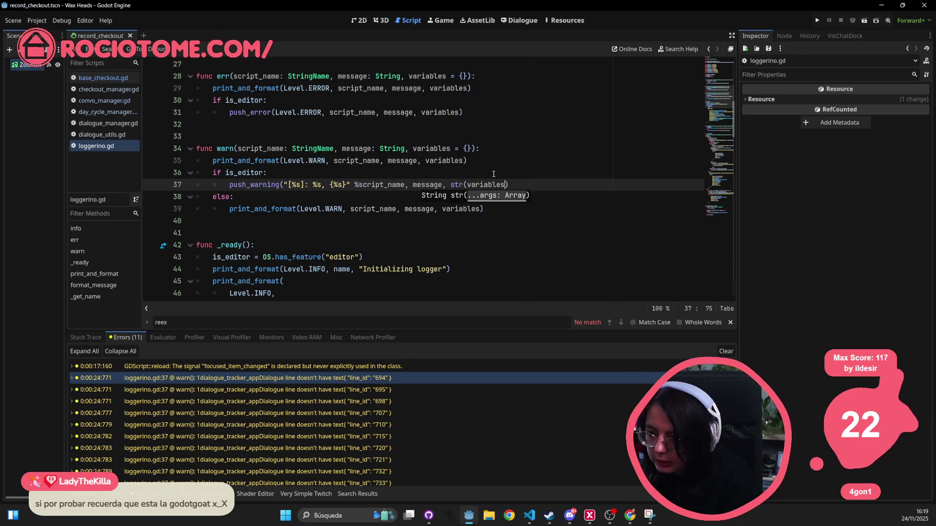
text()))
key(Up)
key(Up)
key(Up)
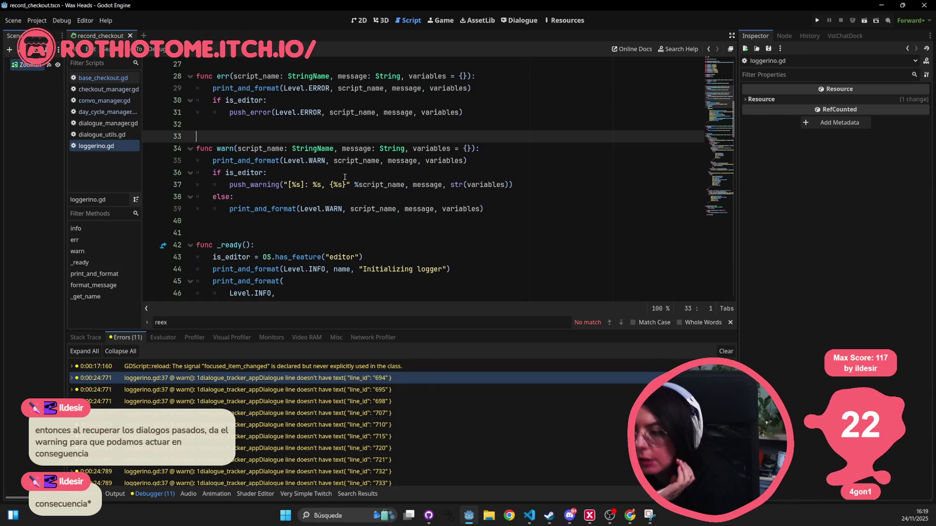
Step: Save the script and run the project with F5
key(Down)
key(Down)
key(End)
key(F5)
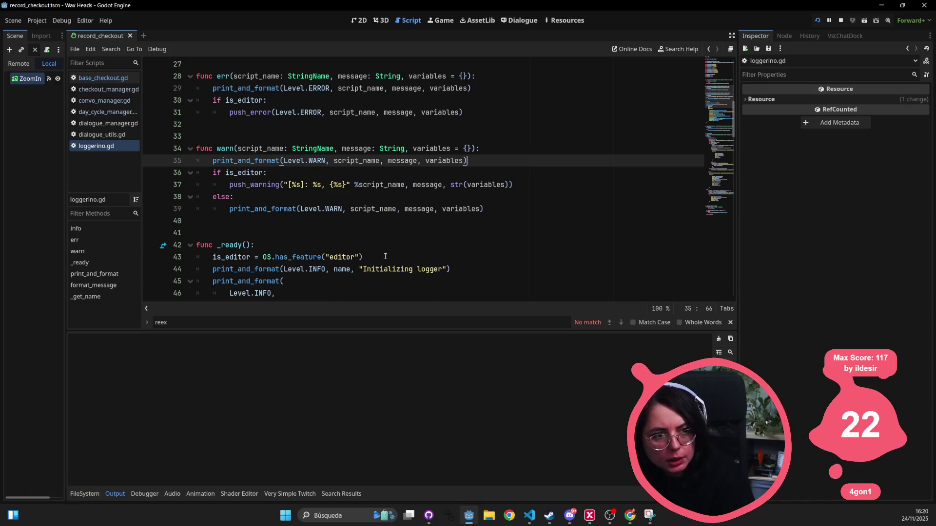
Step: Continue the saved game to Rita Butterfly's dialogue, then stop the game with F8
key(F5)
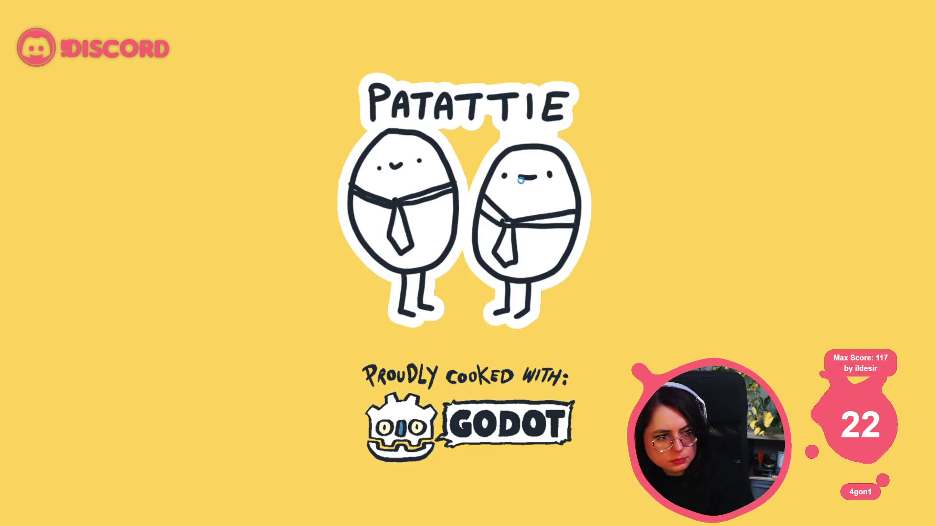
key(Return)
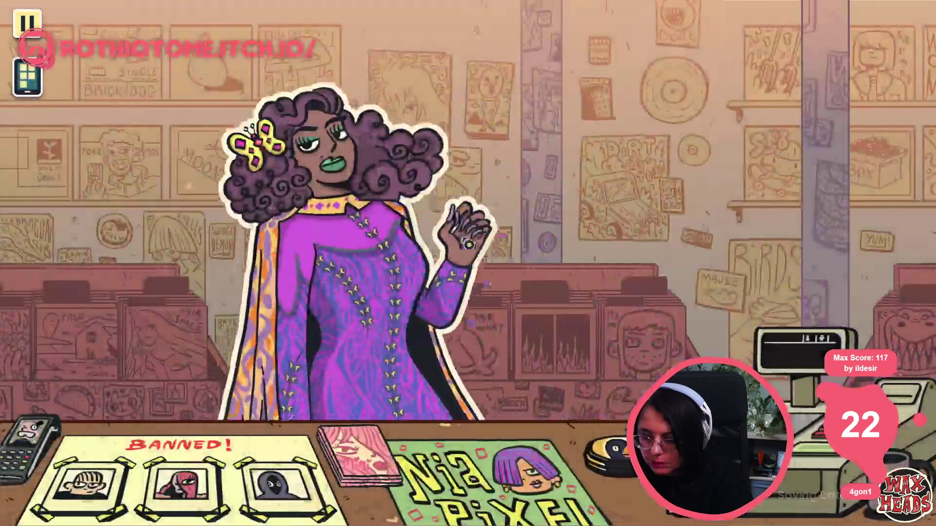
key(alt+Tab)
key(F8)
click(481, 234)
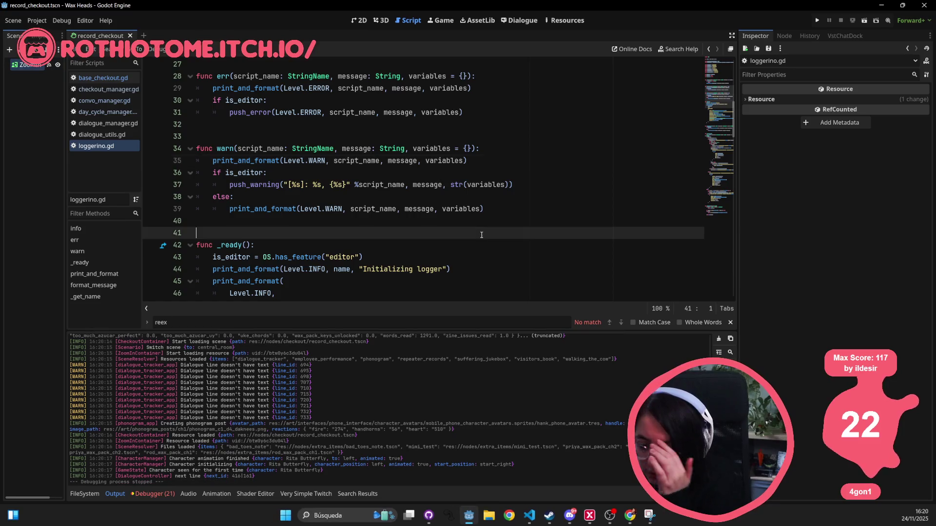
Step: Jump from the run's formatting error in the Debugger to line 37 of loggerino.gd
click(154, 494)
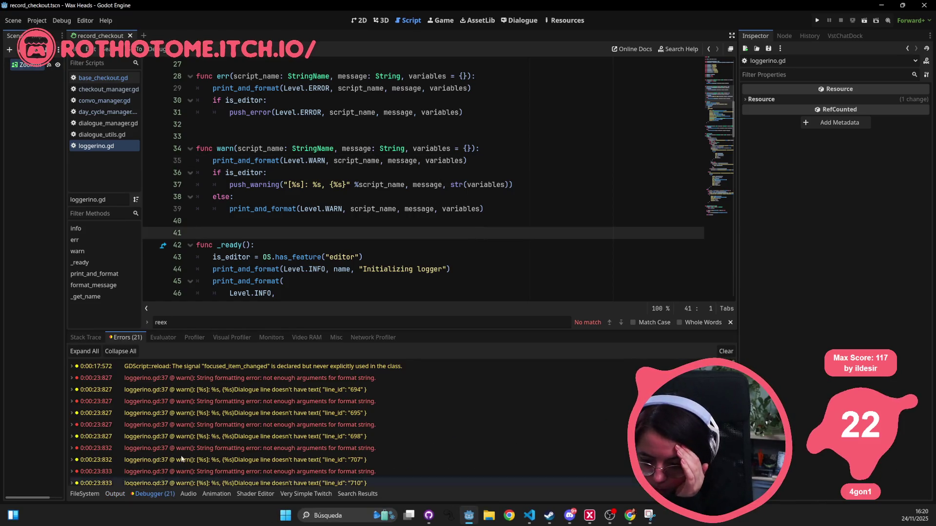
double_click(187, 380)
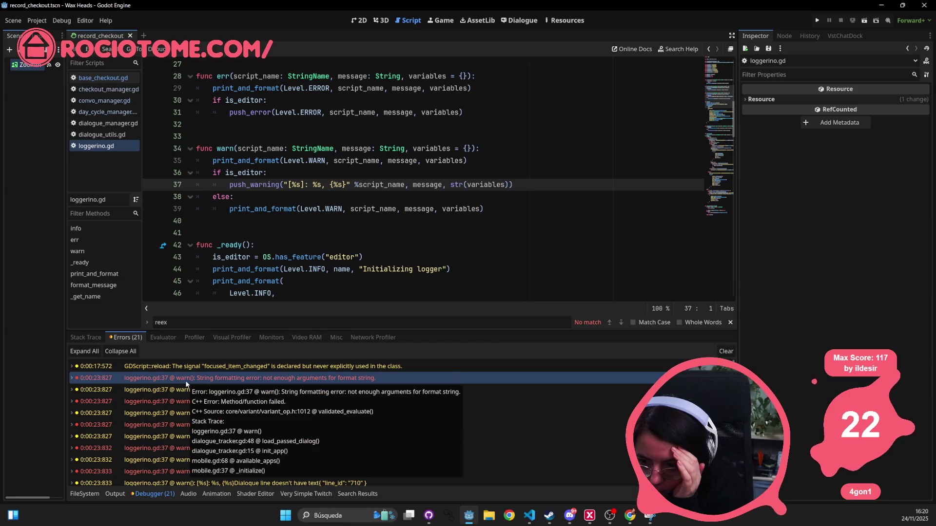
double_click(216, 366)
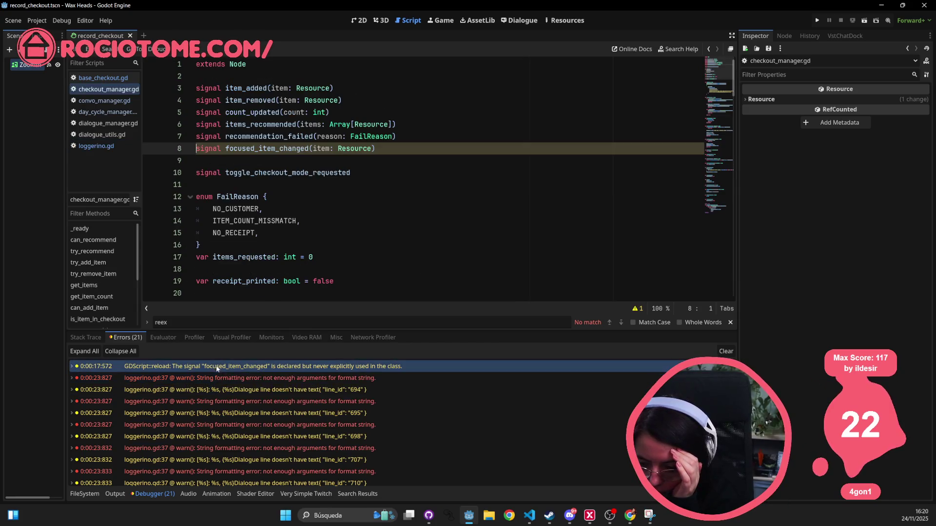
double_click(217, 374)
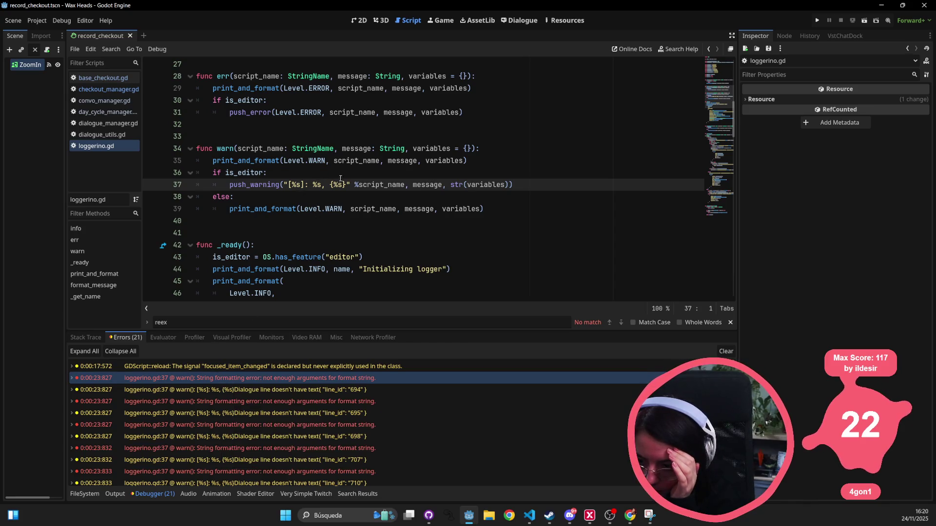
Step: Wrap the format arguments in [ ] after % on line 37 and relaunch the game
click(360, 185)
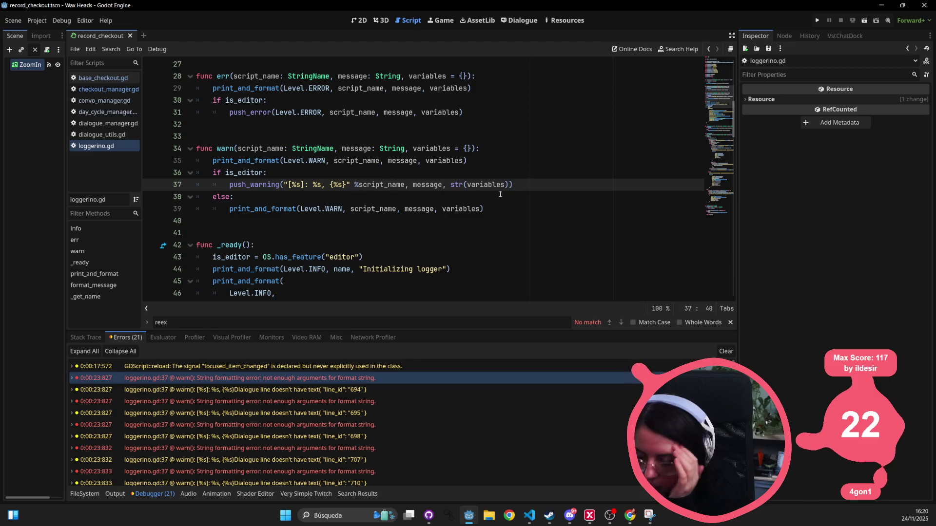
text([)
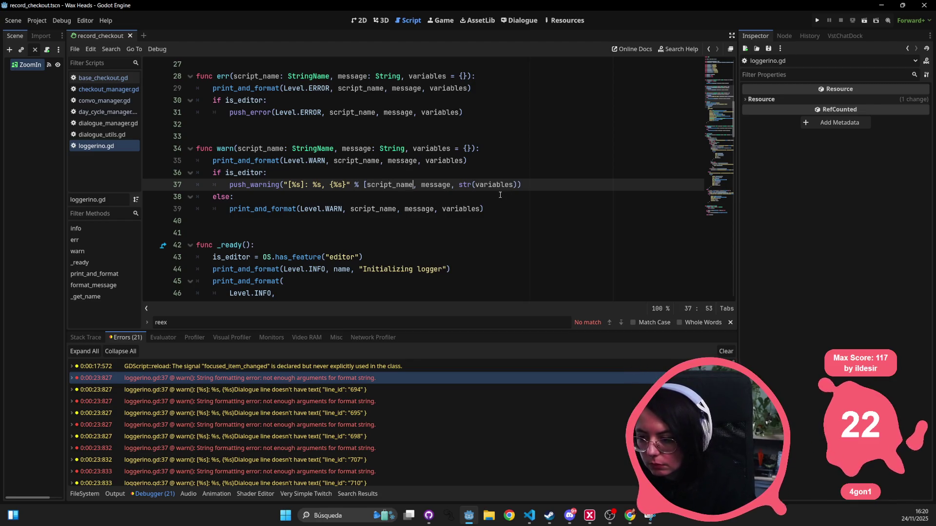
key(Right)
text(])
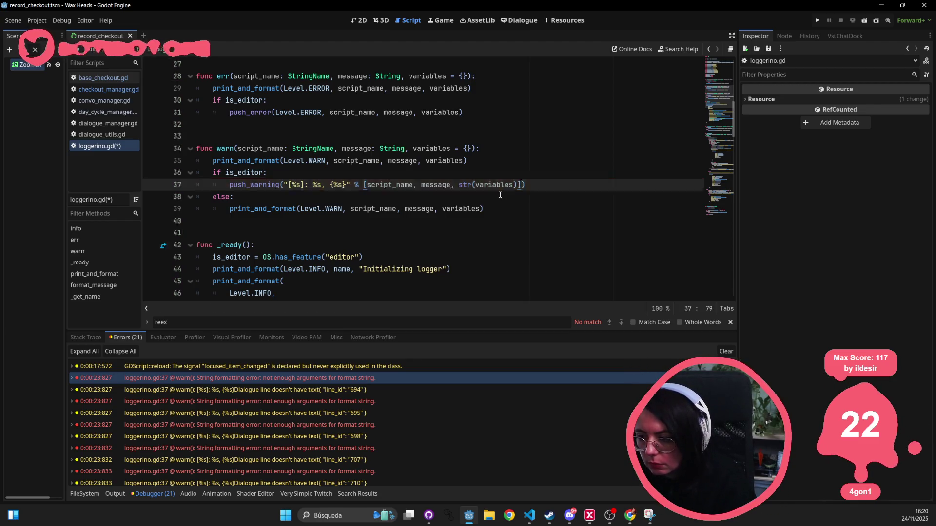
click(817, 21)
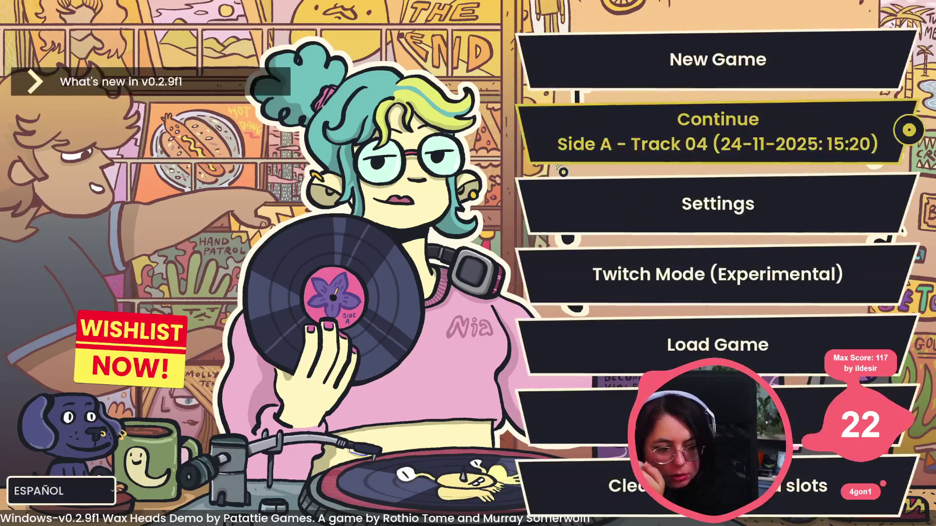
Step: Continue the saved Wax Heads game into a customer conversation and switch back to the editor
click(560, 169)
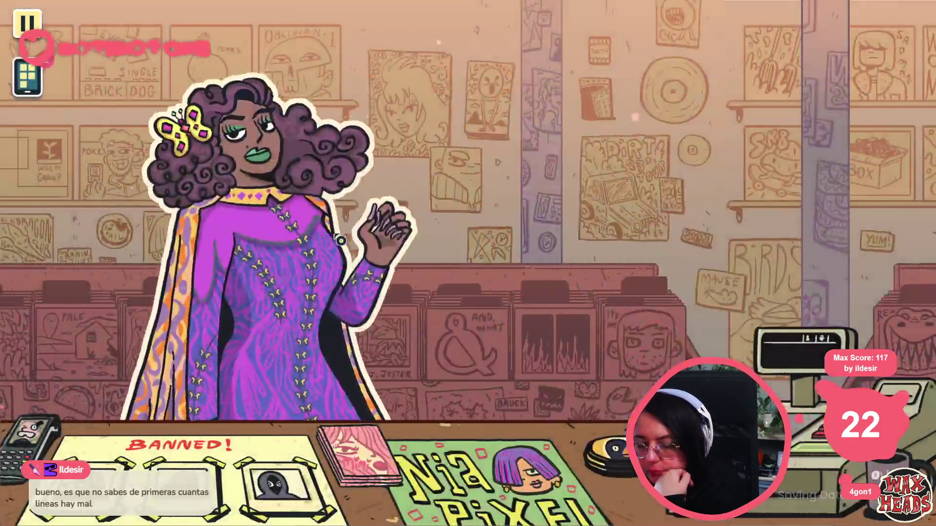
key(alt+Tab)
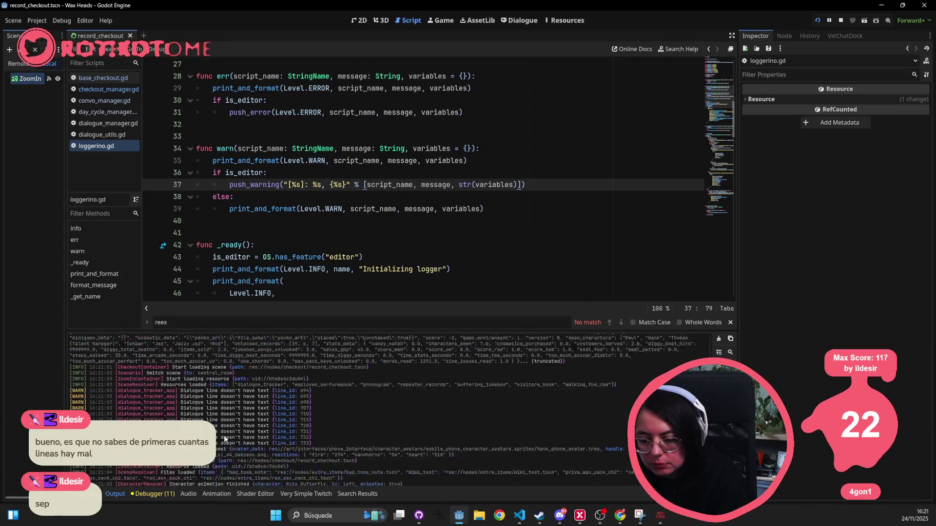
Step: Verify warnings now read "[dialogue_tracker_app]: Dialogue line doesn't have text", then stop the game
click(152, 494)
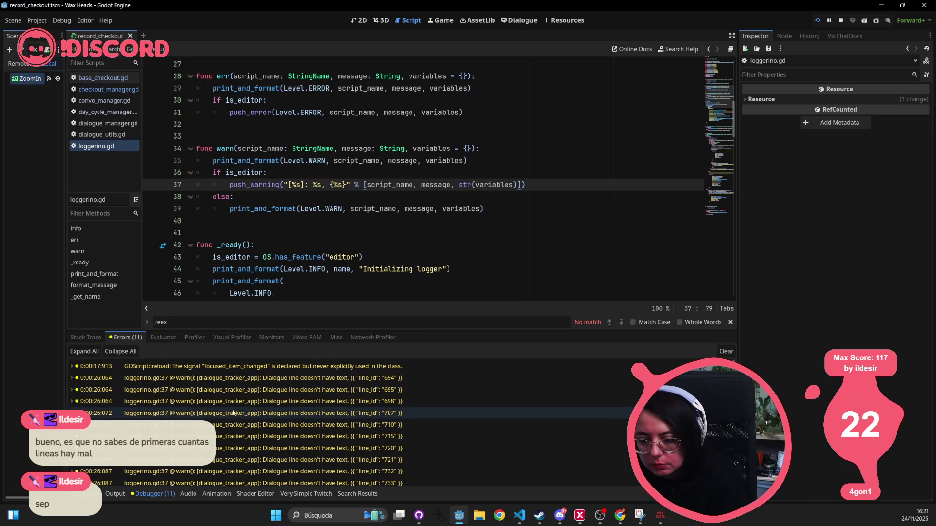
click(115, 494)
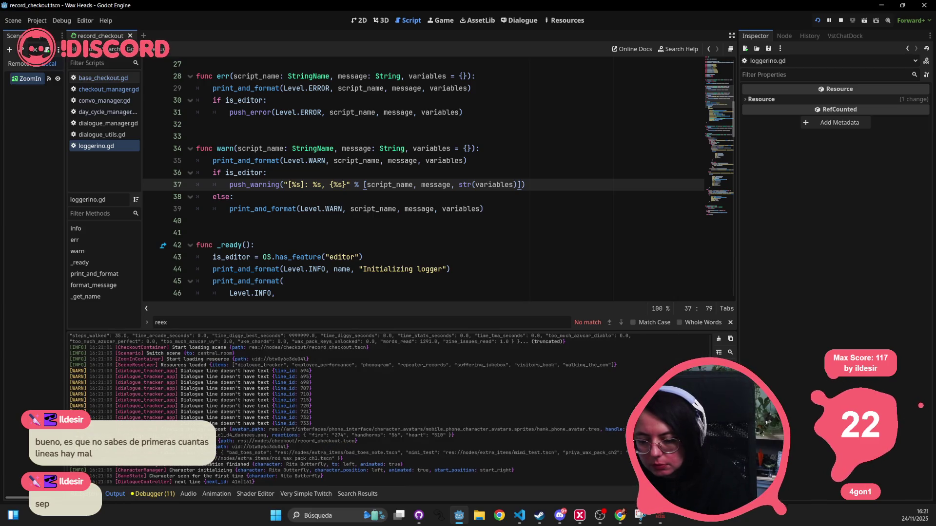
drag(342, 420, 301, 364)
click(301, 378)
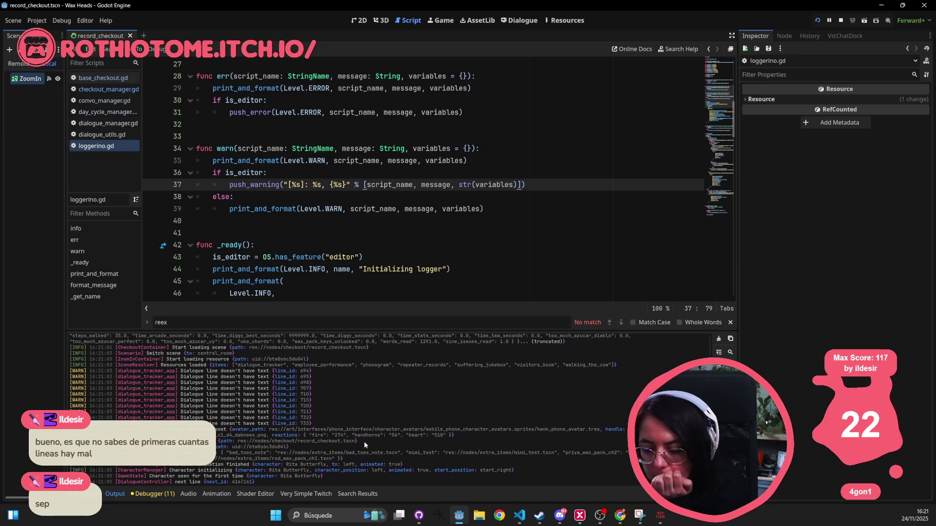
click(401, 269)
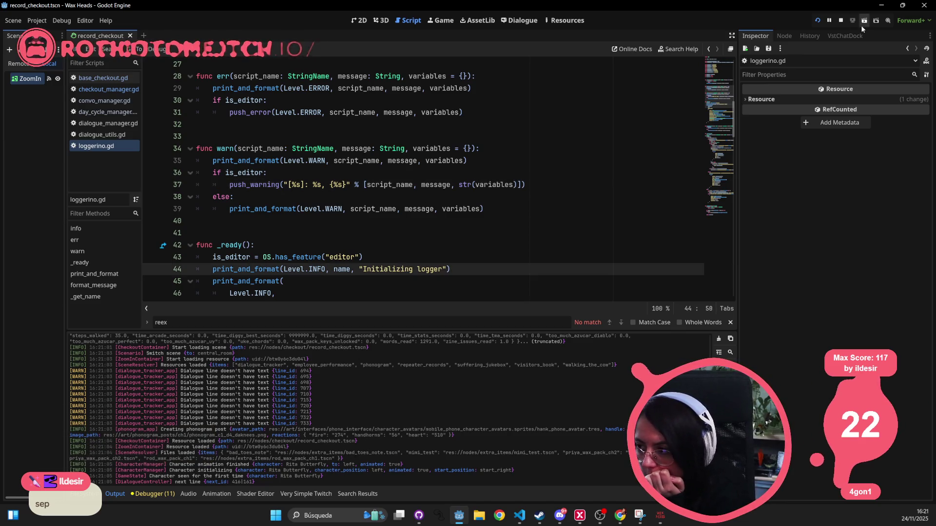
click(841, 21)
click(425, 182)
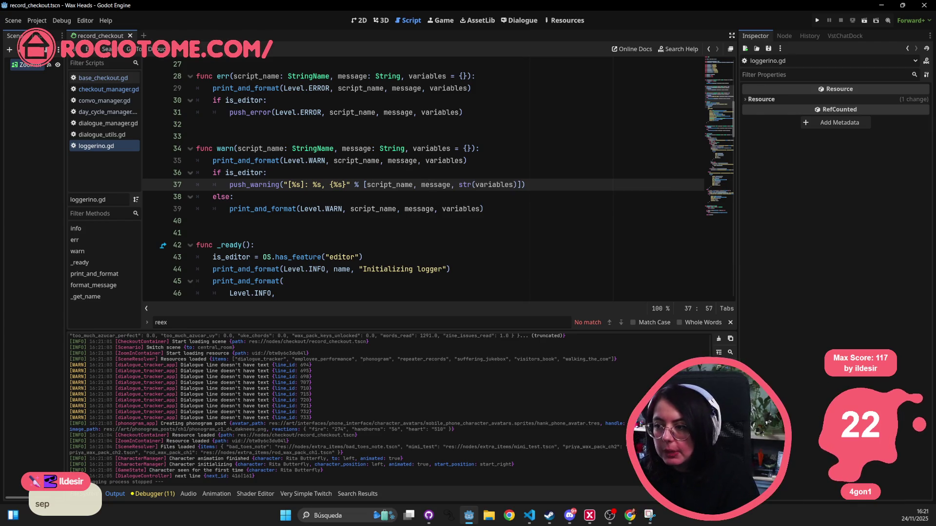
key(alt+Tab)
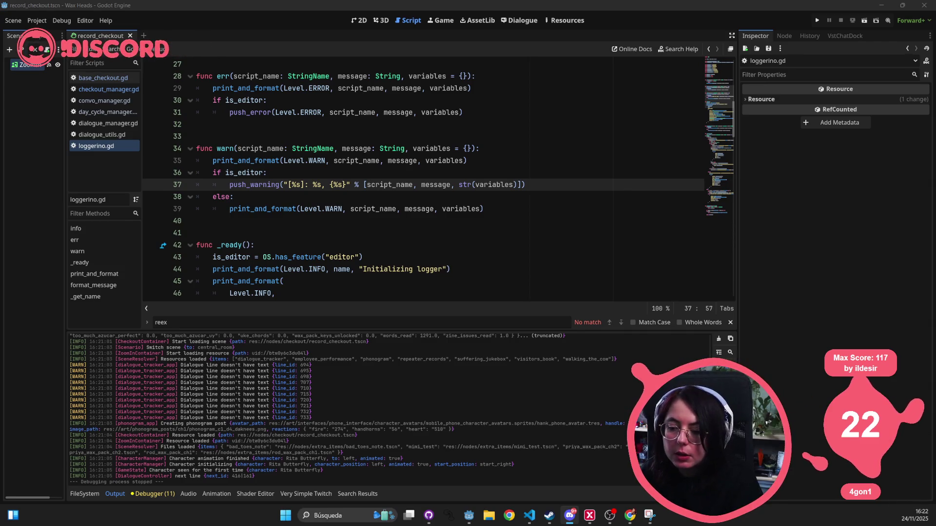
Step: View the checkout scene's register and bag in the 2D workspace, then switch to VS Code
click(389, 105)
click(359, 20)
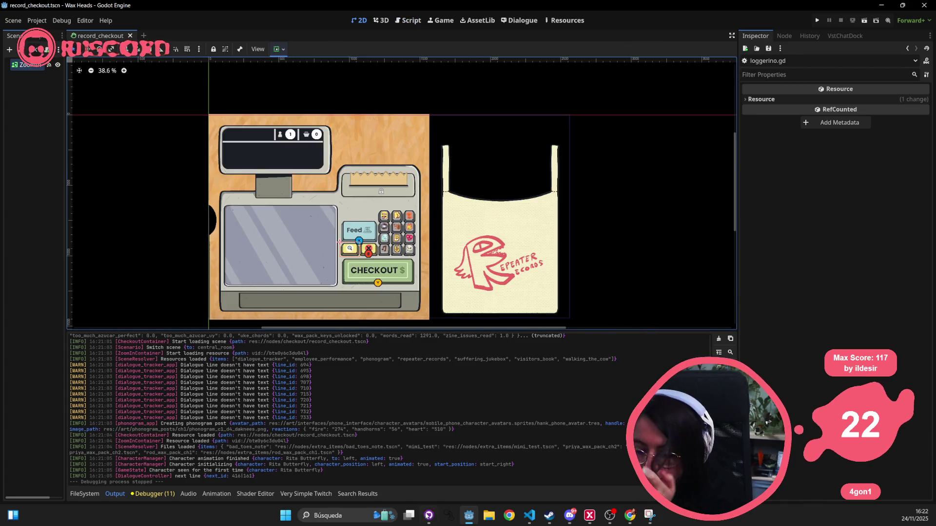
key(alt+Tab)
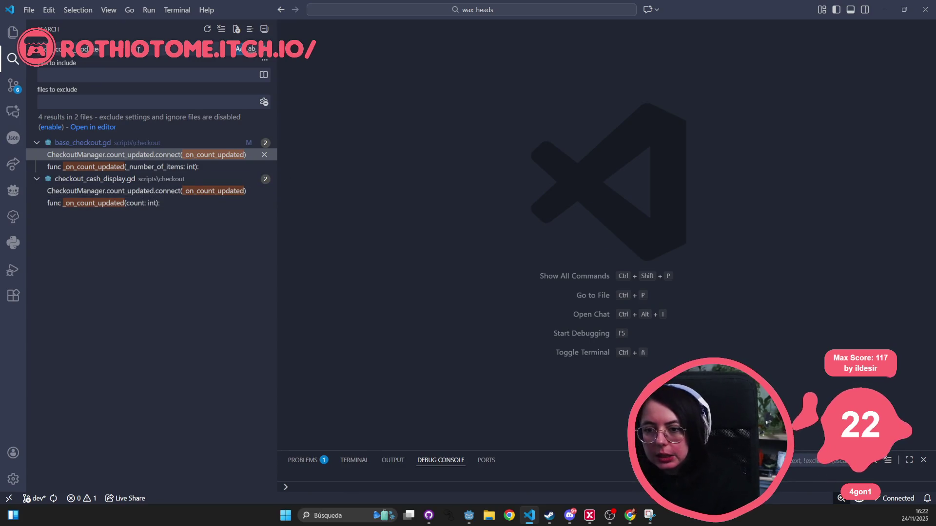
Step: Start a quick-open search for a recommender file, then abandon it
key(ctrl+p)
text(re)
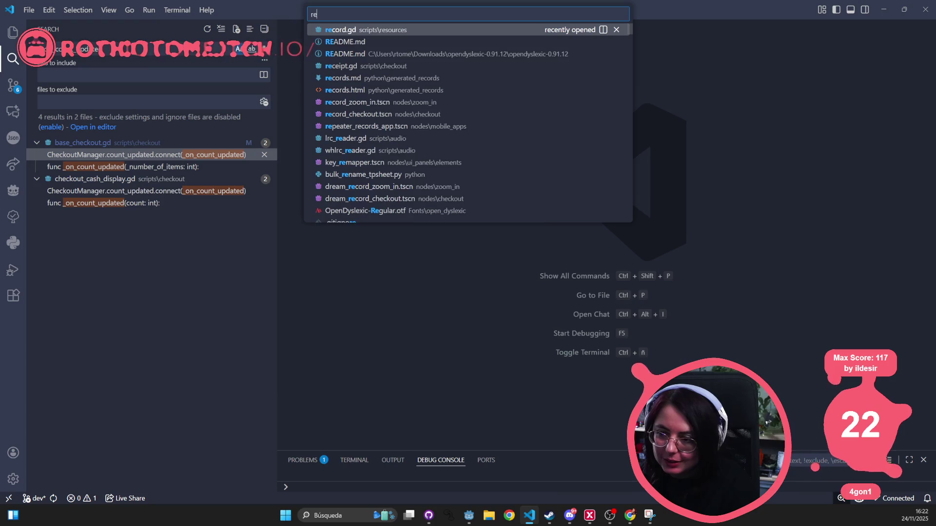
text(commender)
key(BackSpace)
key(BackSpace)
key(BackSpace)
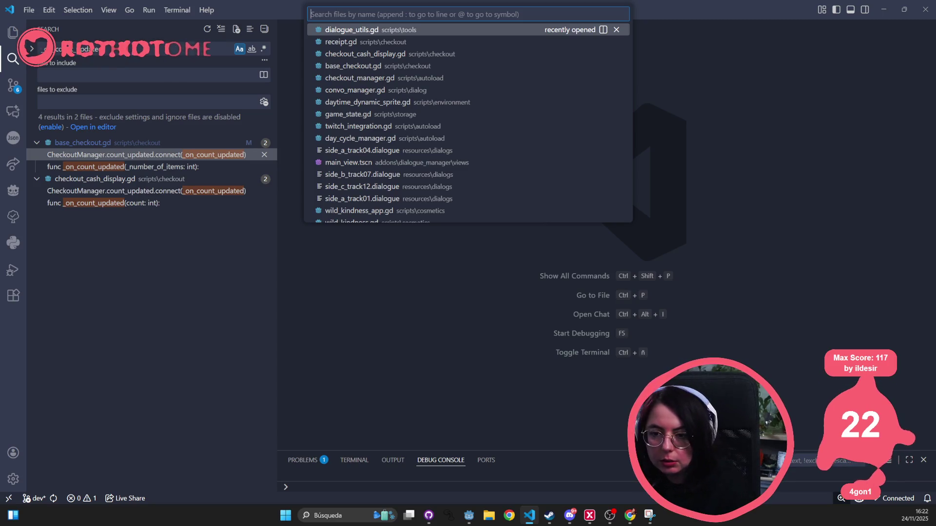
key(Escape)
text(cle)
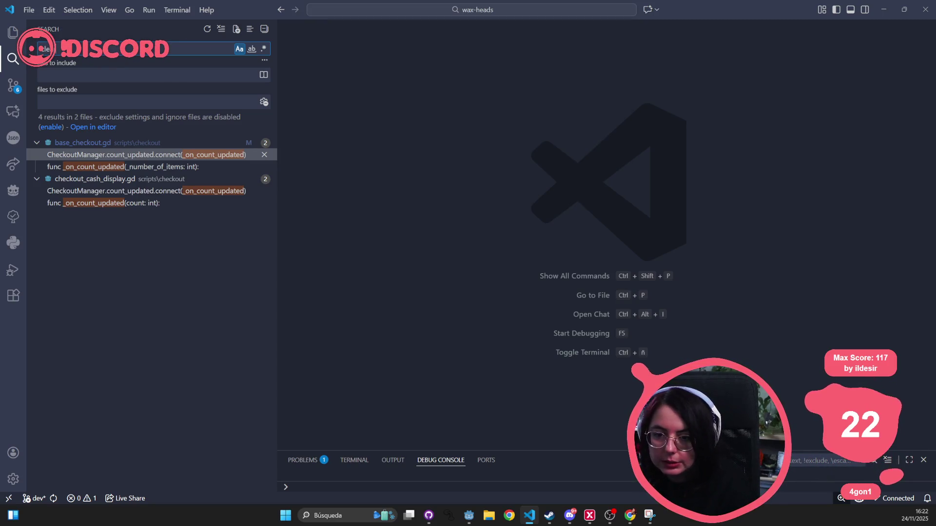
text(ar)
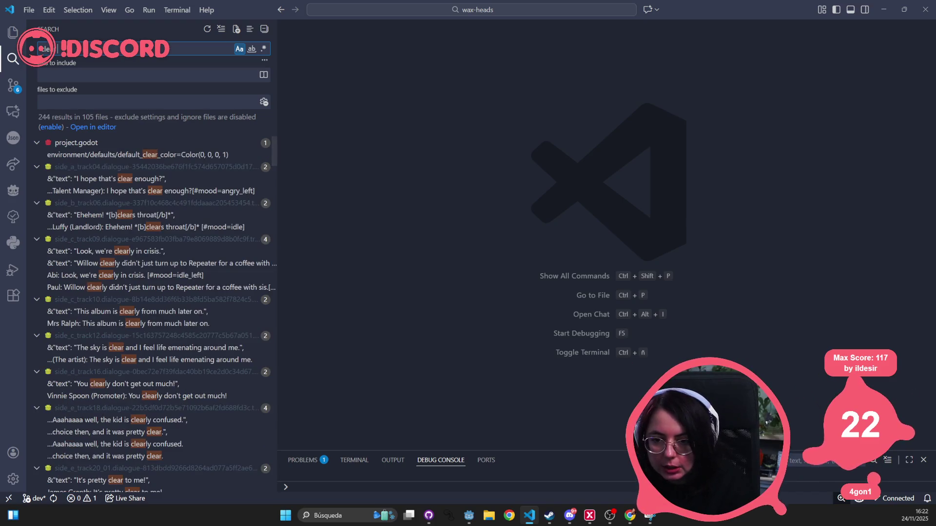
key(BackSpace)
key(BackSpace)
key(BackSpace)
Step: Open base_checkout.gd through quick open, enlarging the VS Code interface zoom
key(ctrl+p)
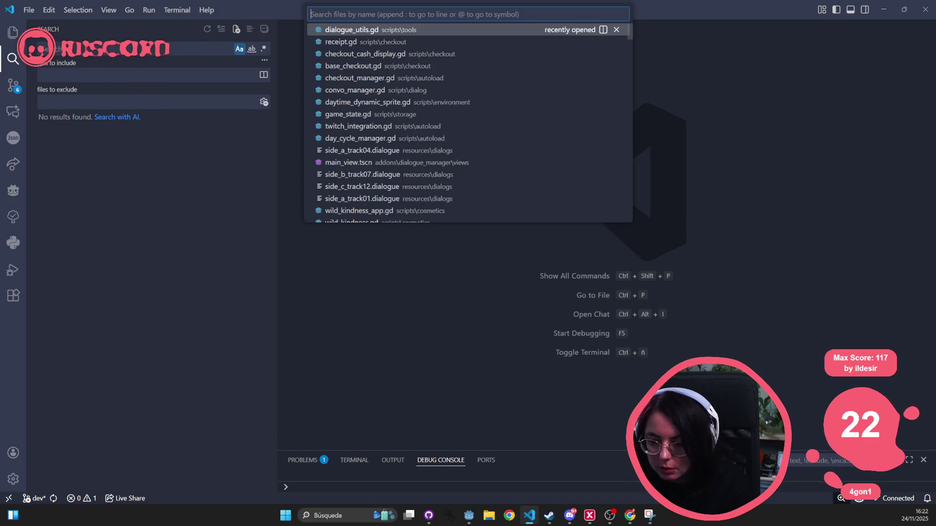
text(checkout)
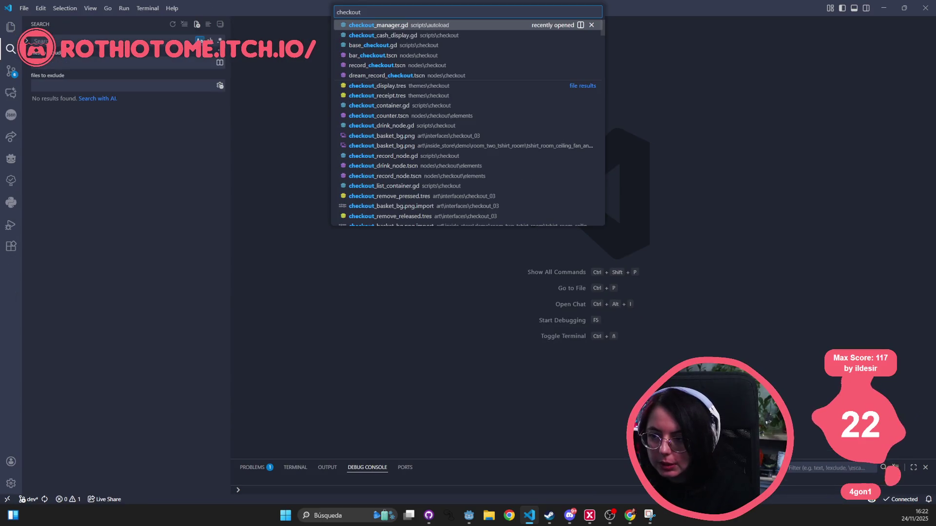
key(ctrl+plus)
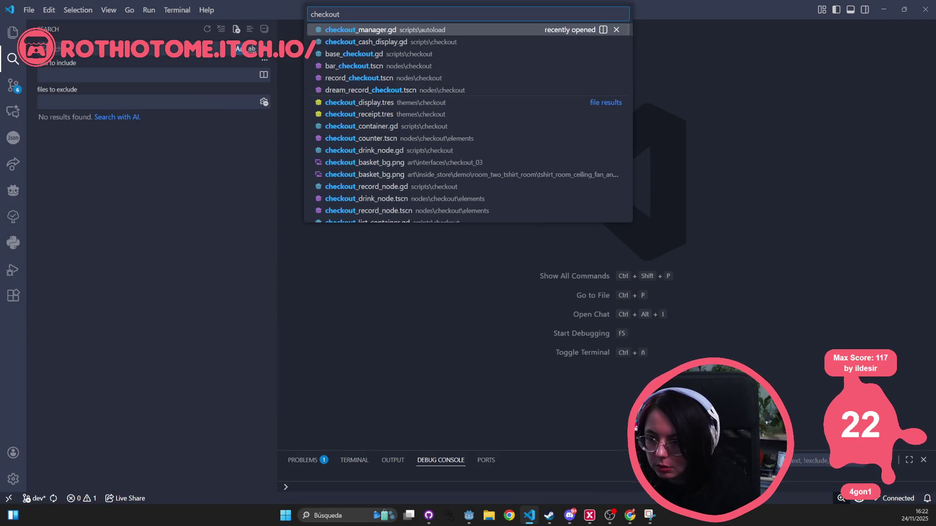
text(_base.)
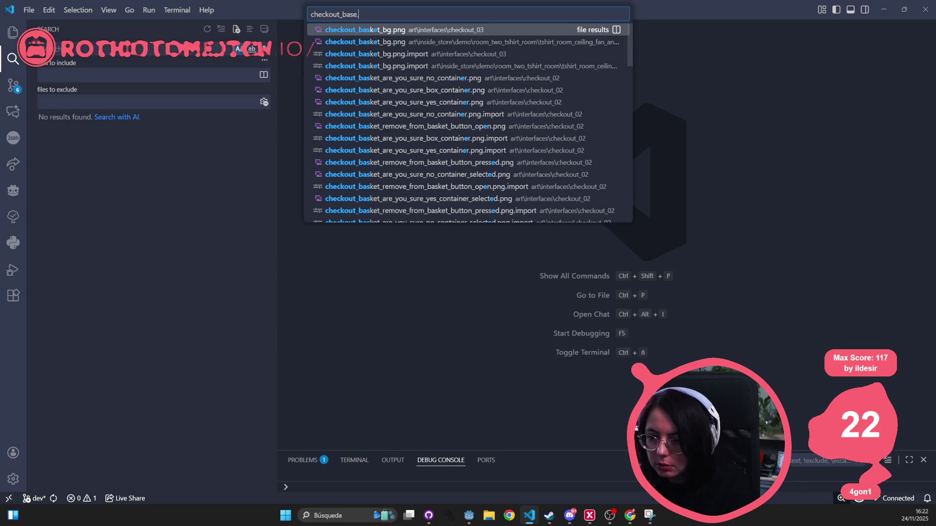
text(gd)
key(BackSpace)
key(BackSpace)
key(BackSpace)
key(ctrl+BackSpace)
text(bas)
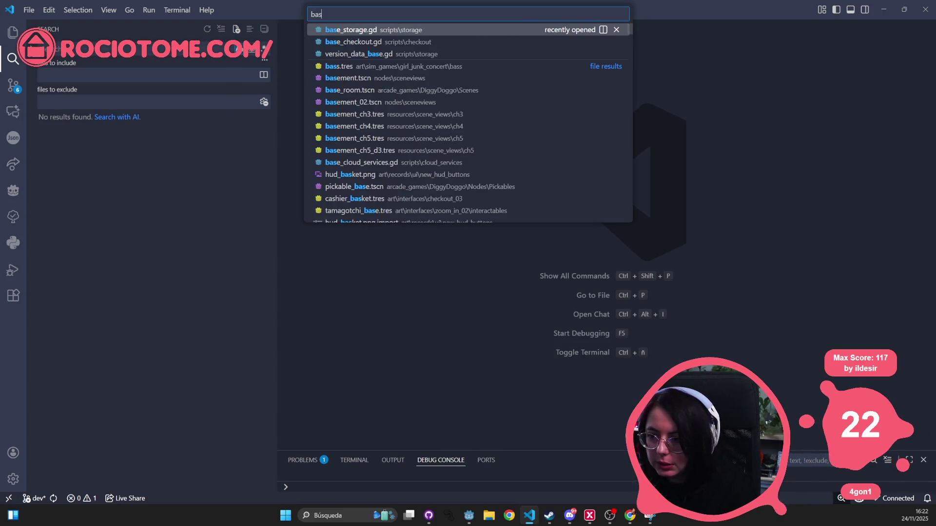
text(e_checkout)
key(Return)
Step: Open checkout_manager.gd, then open and close dialogue_manager.gd
key(ctrl+p)
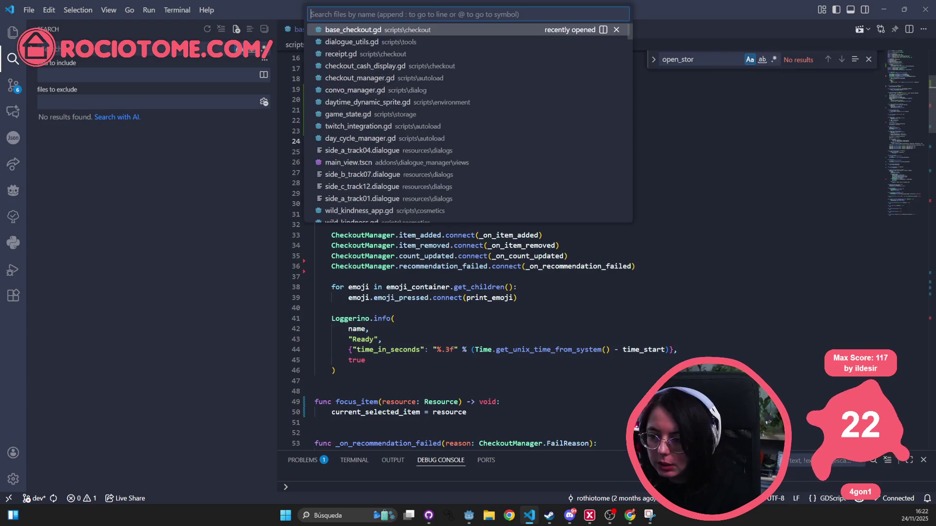
text(checkout)
key(Return)
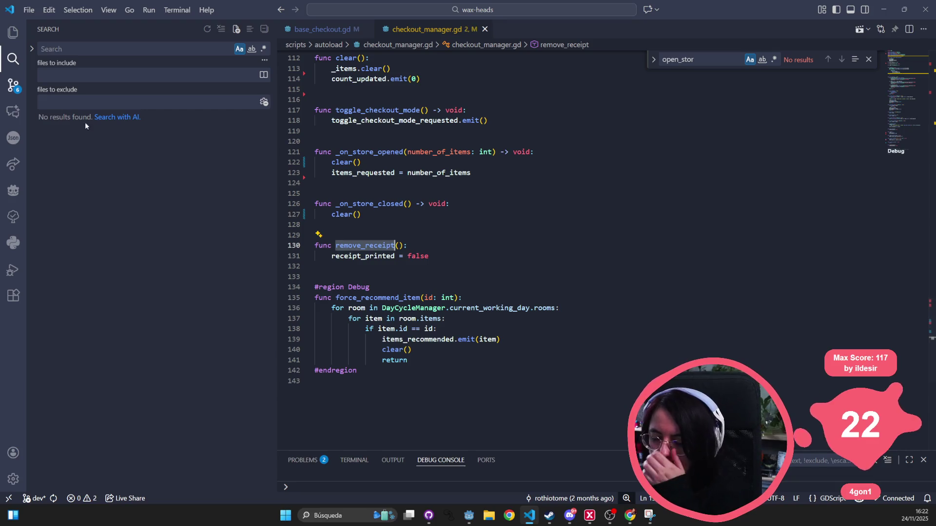
scroll(531, 234, up, 20)
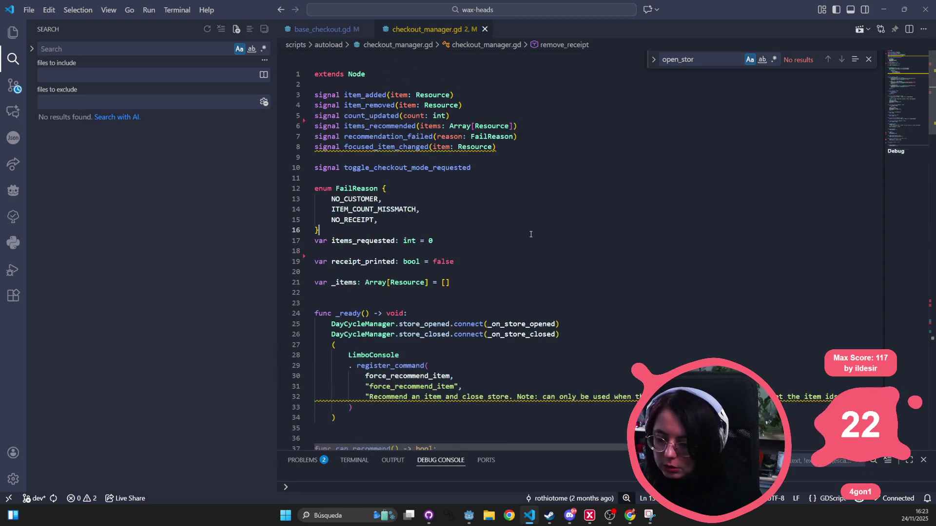
key(ctrl+p)
text(dialogue_)
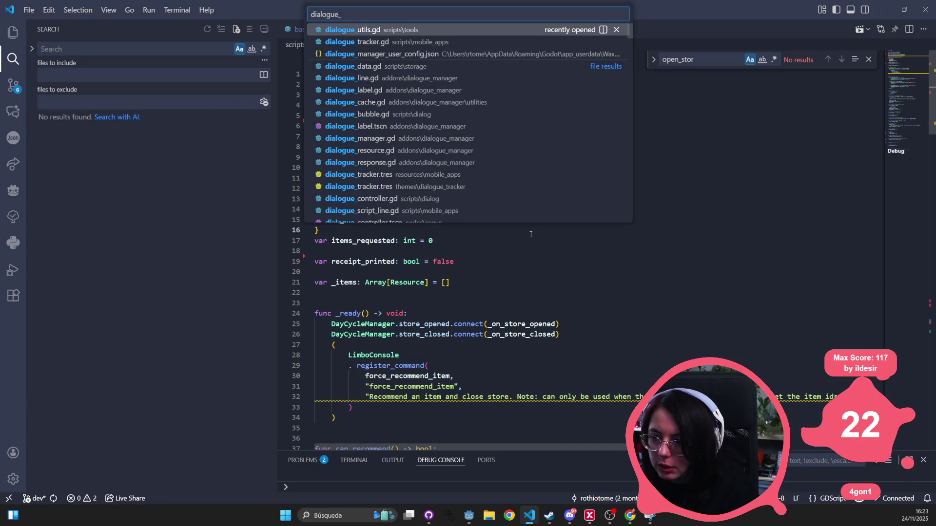
text(manager)
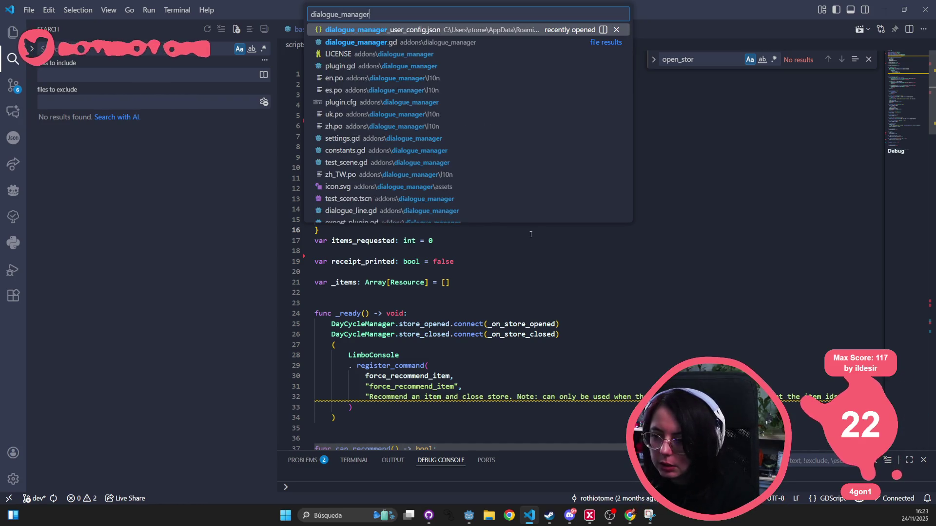
key(Down)
key(Return)
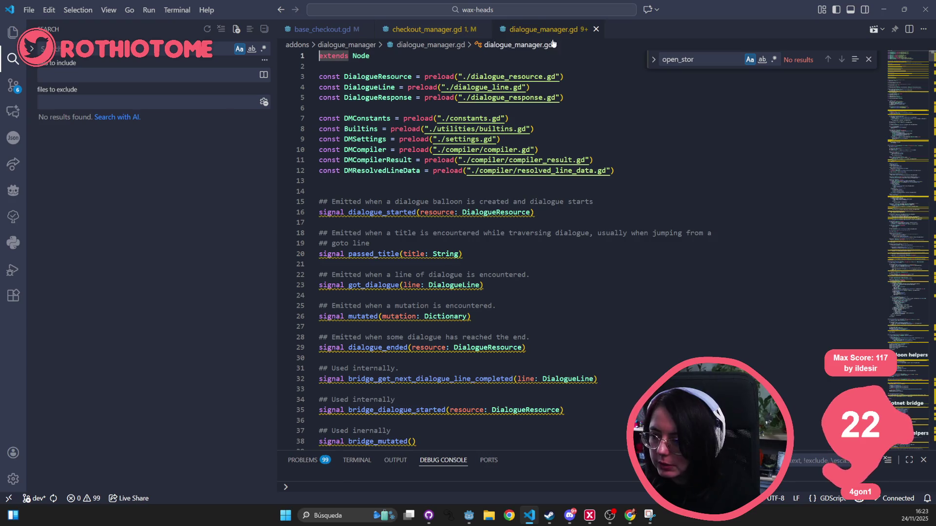
middle_click(554, 35)
Step: Open dialogue_utils.gd by searching "dialogue" in quick open
key(ctrl+p)
text(dialogue)
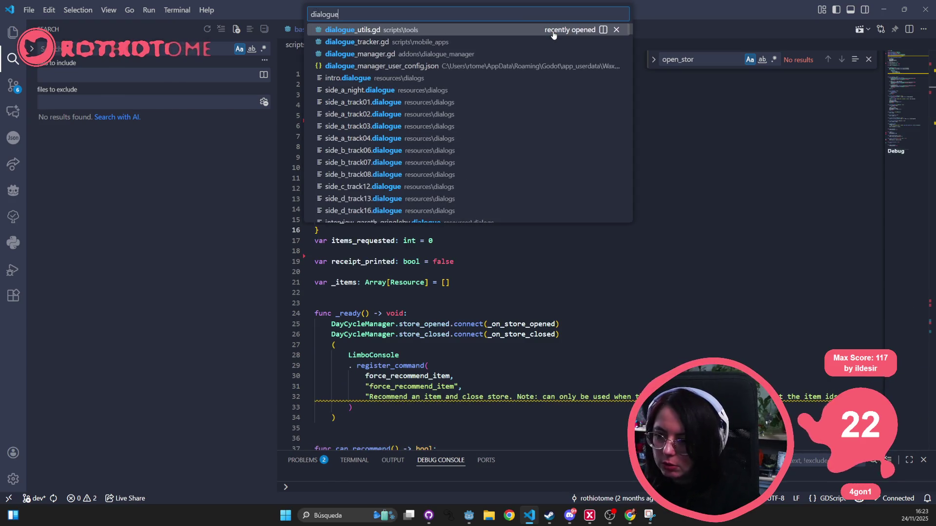
key(Return)
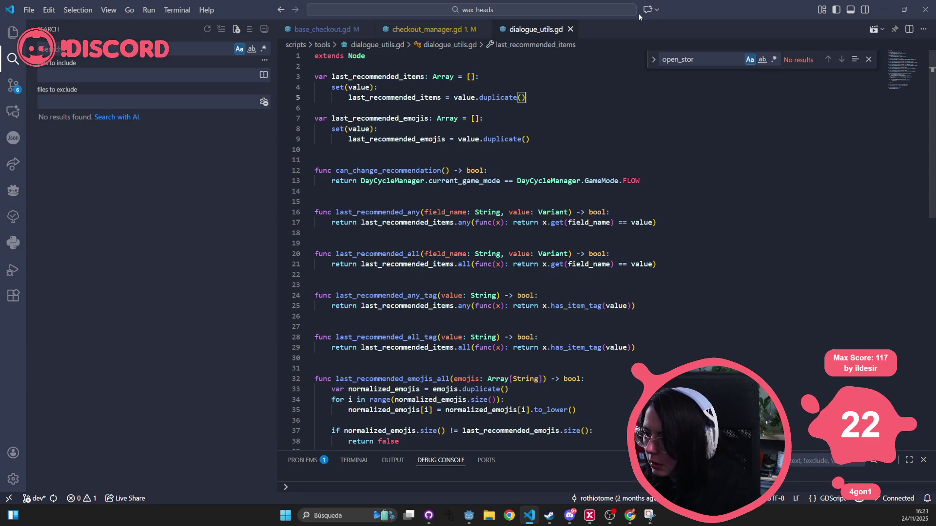
click(646, 9)
Step: Start a new chat with base_checkout.gd attached and ask why emojis are empty after try_recommend
click(837, 29)
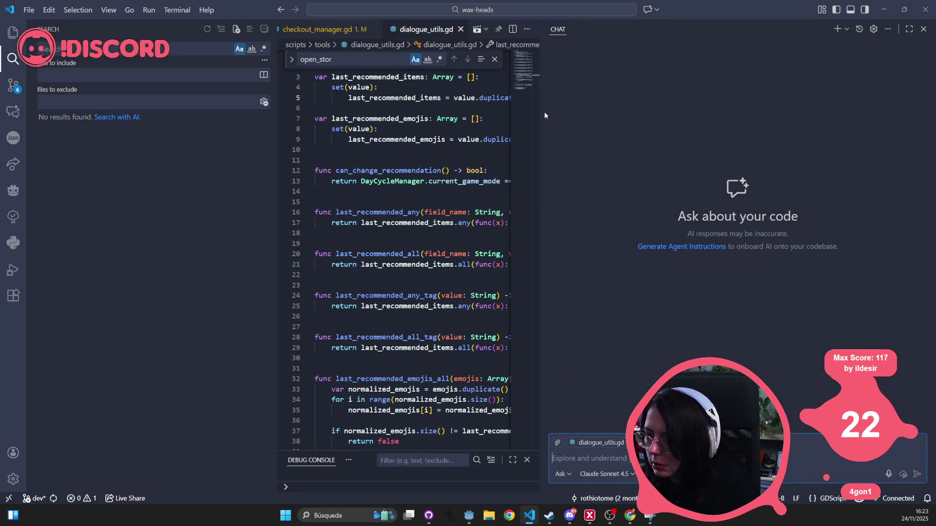
double_click(542, 112)
drag(312, 29, 704, 189)
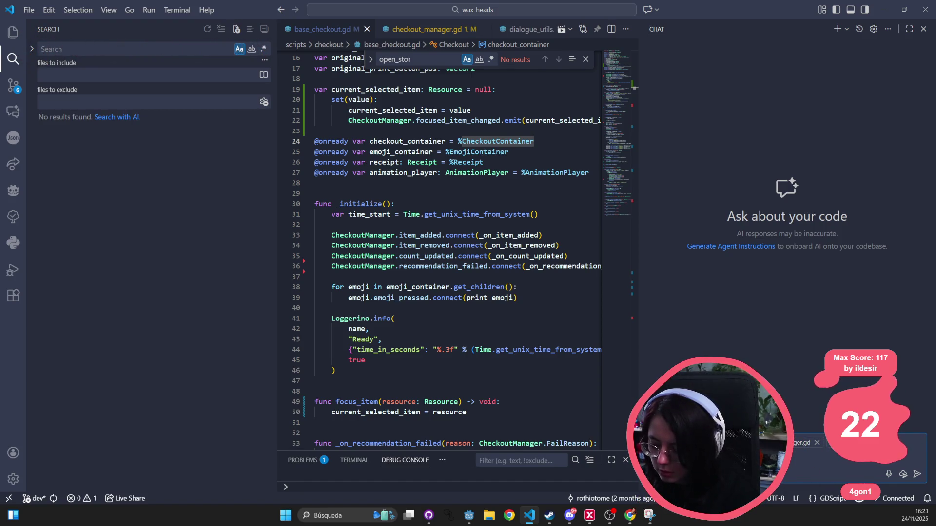
key(Return)
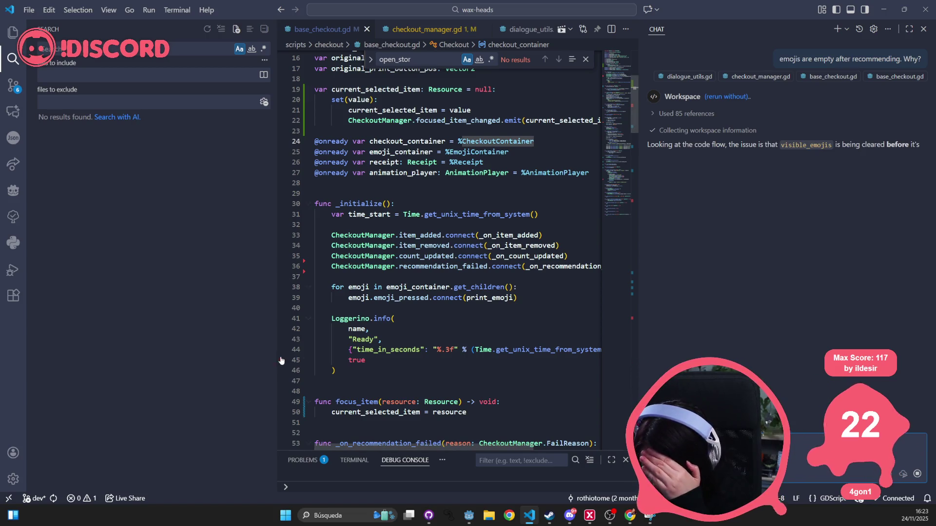
drag(276, 353, 185, 350)
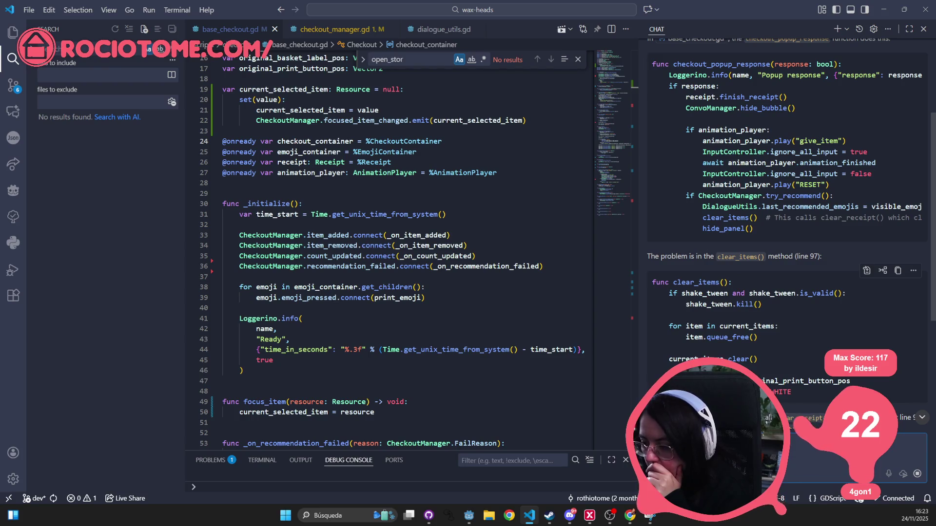
Step: Read the chat's diagnosis, picking out current_items.clear(), _on_count_updated, try_recommend, CheckoutManager and clear_items
triple_click(680, 359)
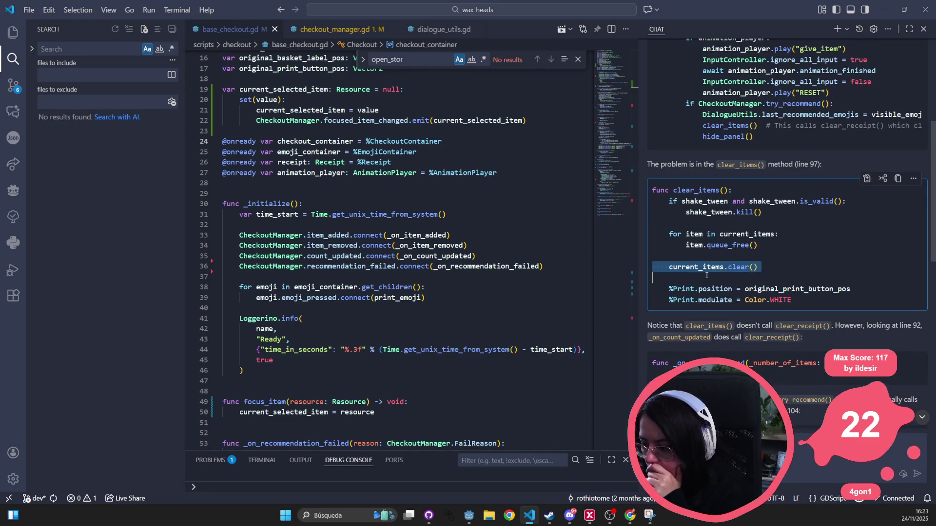
click(694, 332)
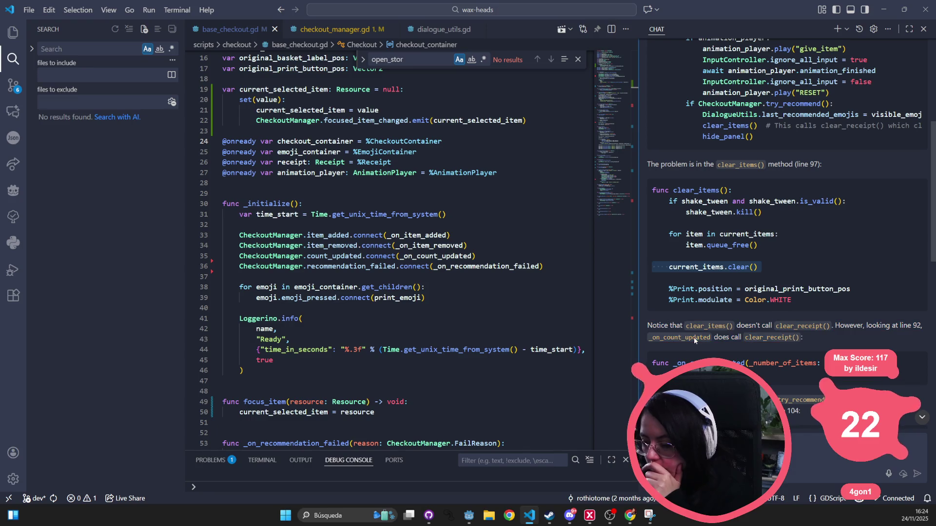
double_click(710, 363)
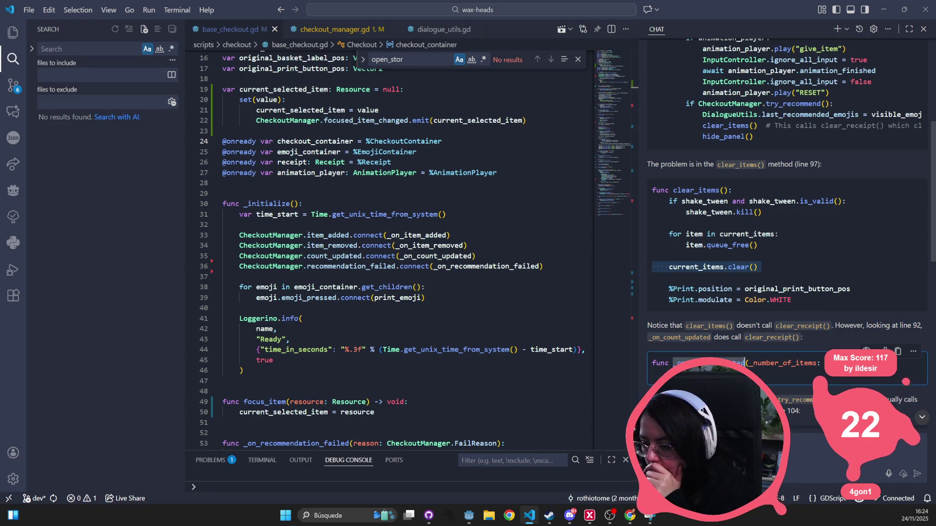
scroll(809, 385, down, 1)
double_click(810, 379)
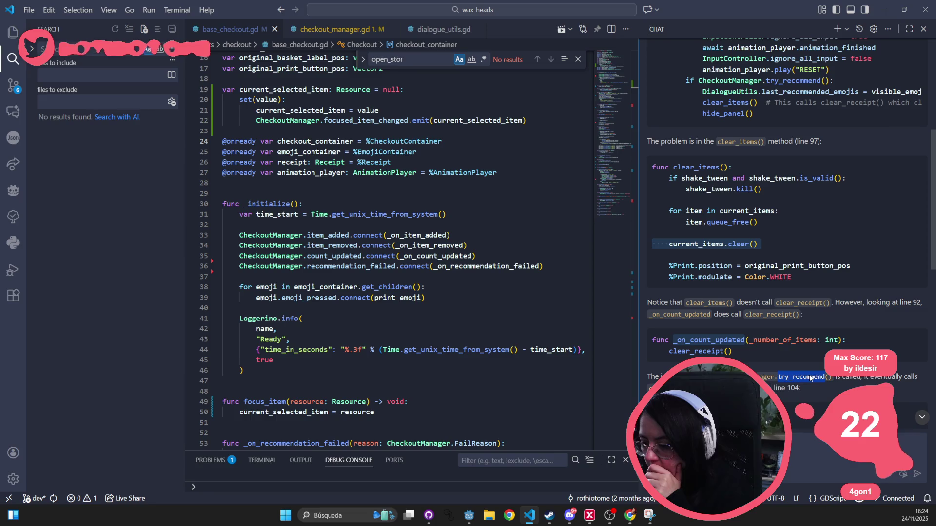
scroll(810, 379, down, 3)
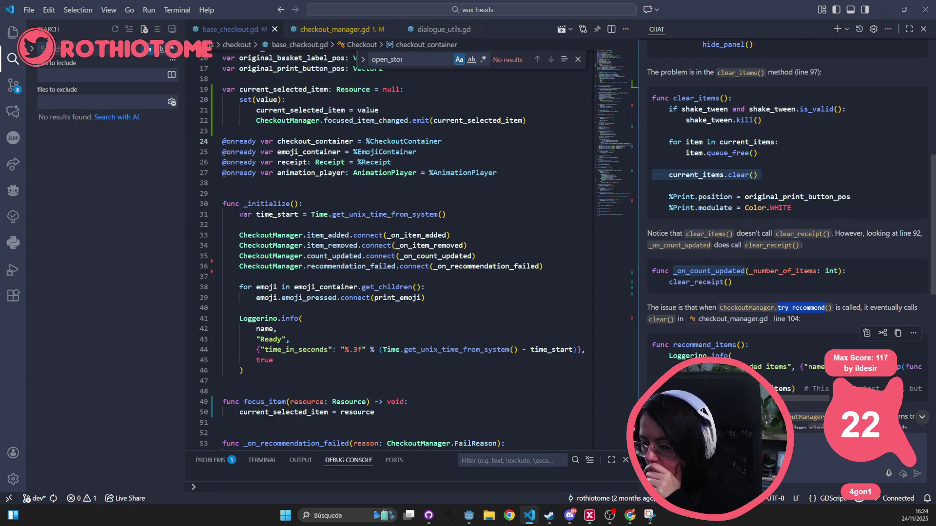
mouse_move(810, 385)
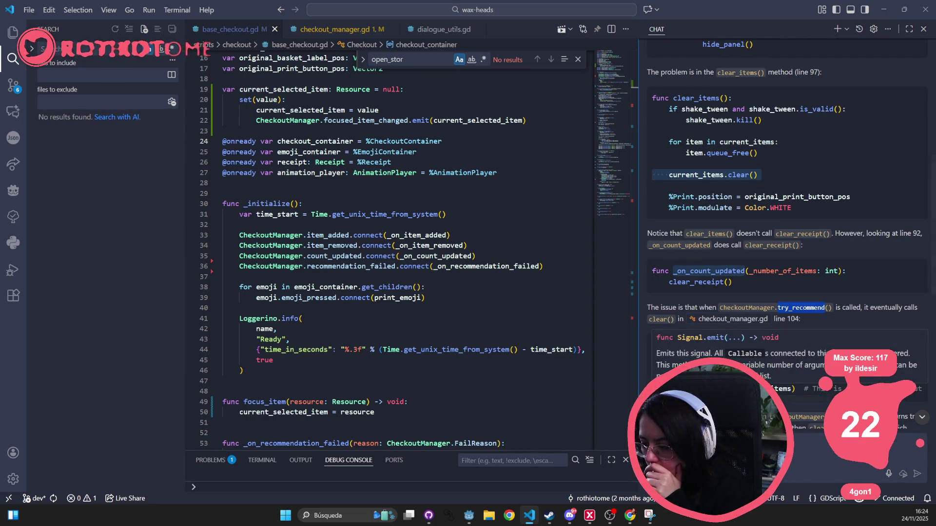
scroll(811, 385, down, 2)
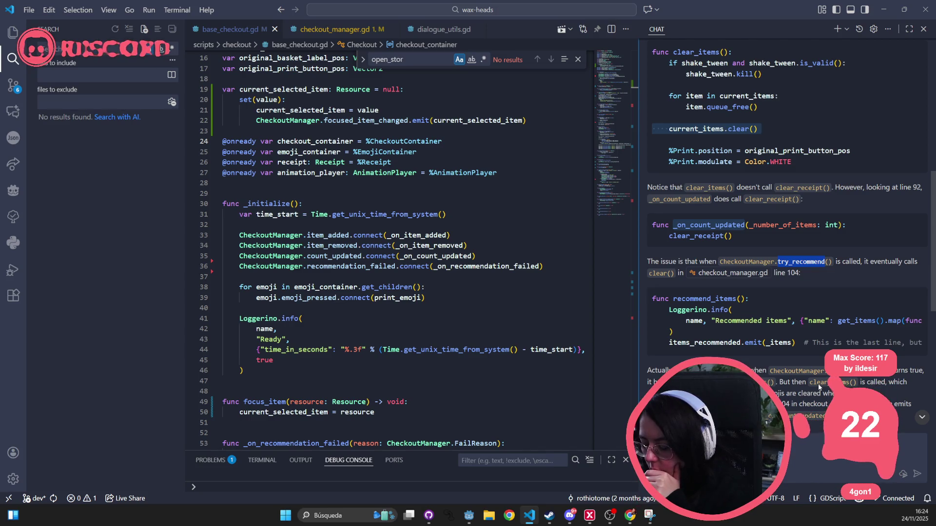
double_click(810, 371)
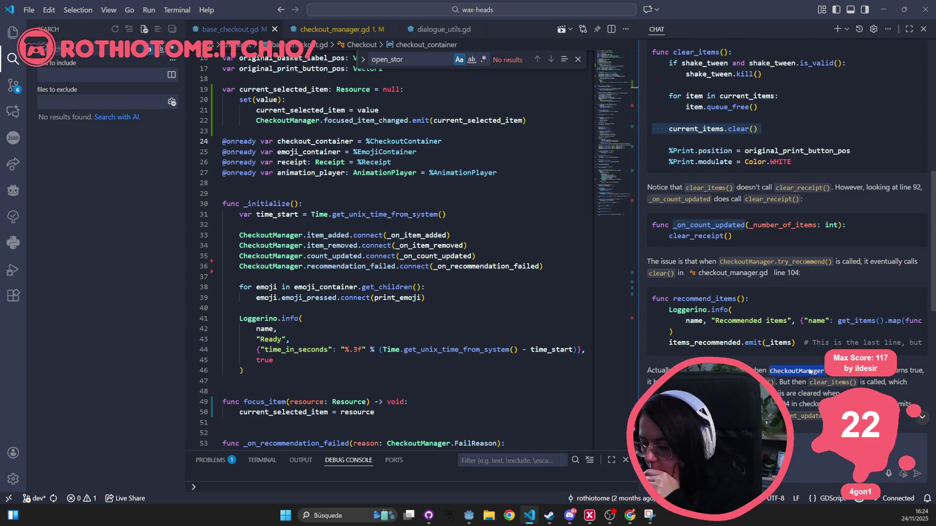
double_click(821, 383)
click(823, 382)
Step: Read further down and select the suggested line that saves emojis before recommending
scroll(716, 336, down, 1)
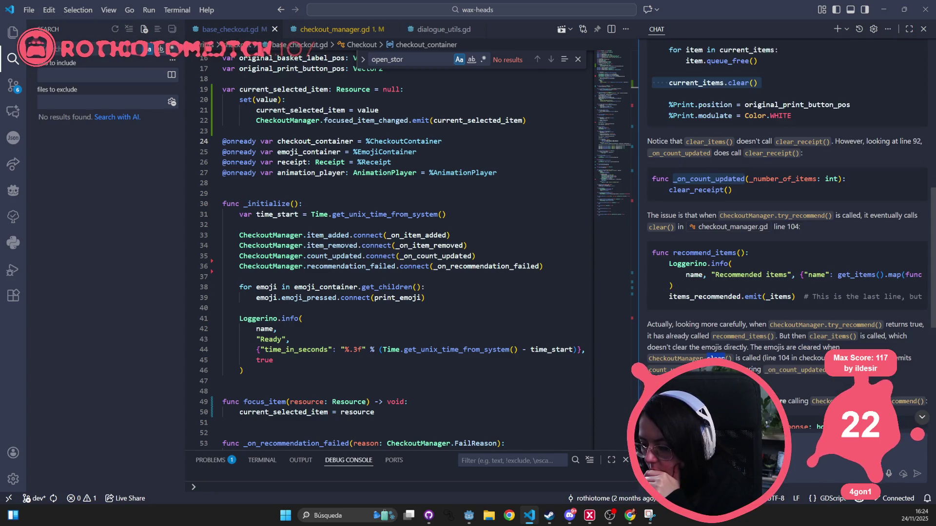
scroll(716, 336, down, 1)
double_click(715, 336)
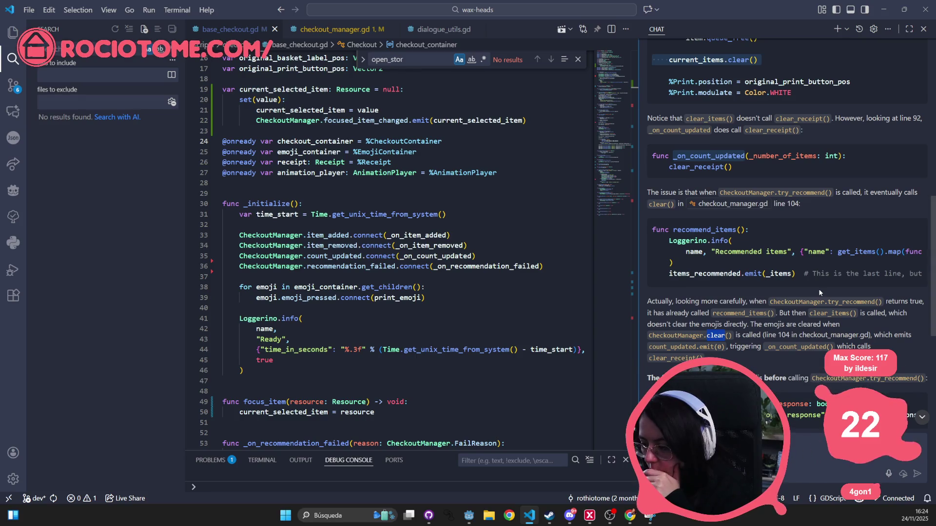
scroll(818, 288, down, 1)
scroll(813, 302, down, 4)
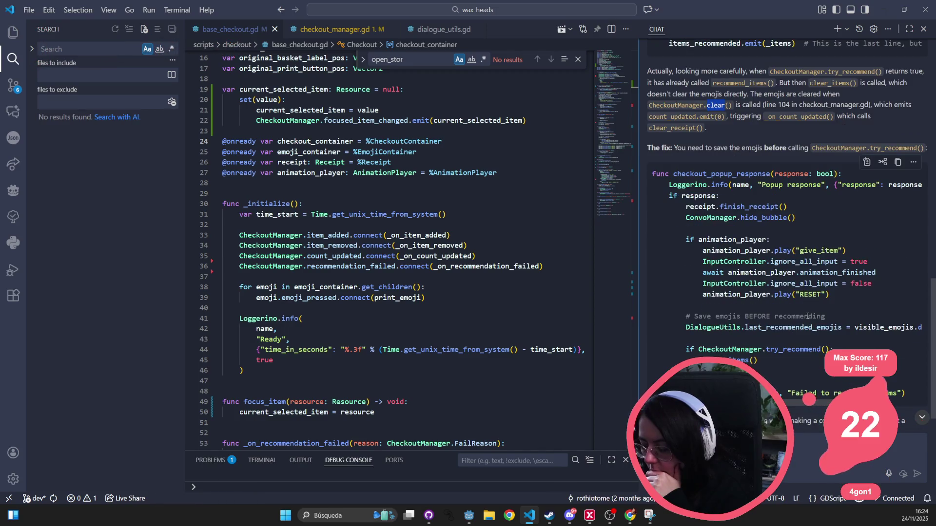
scroll(807, 317, down, 1)
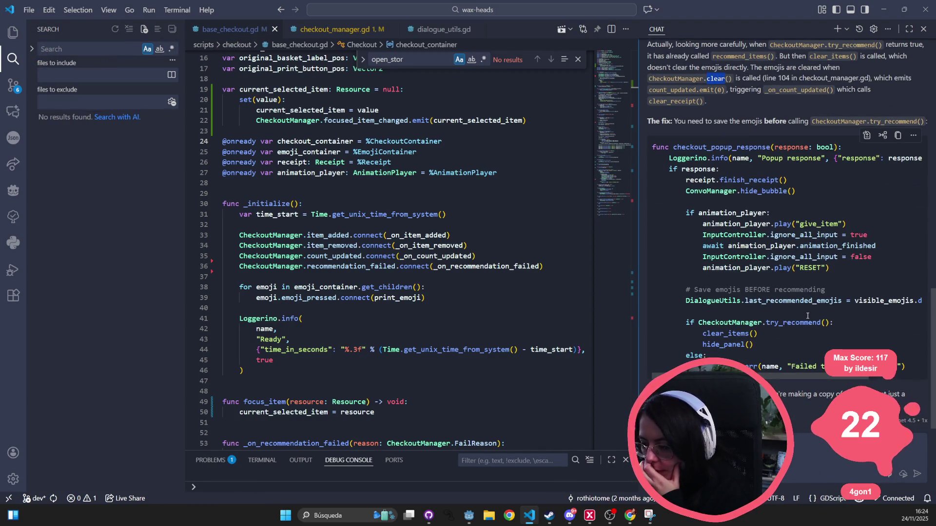
mouse_move(687, 301)
mouse_down()
mouse_move(919, 301)
mouse_move(849, 303)
mouse_up()
key(ctrl+c)
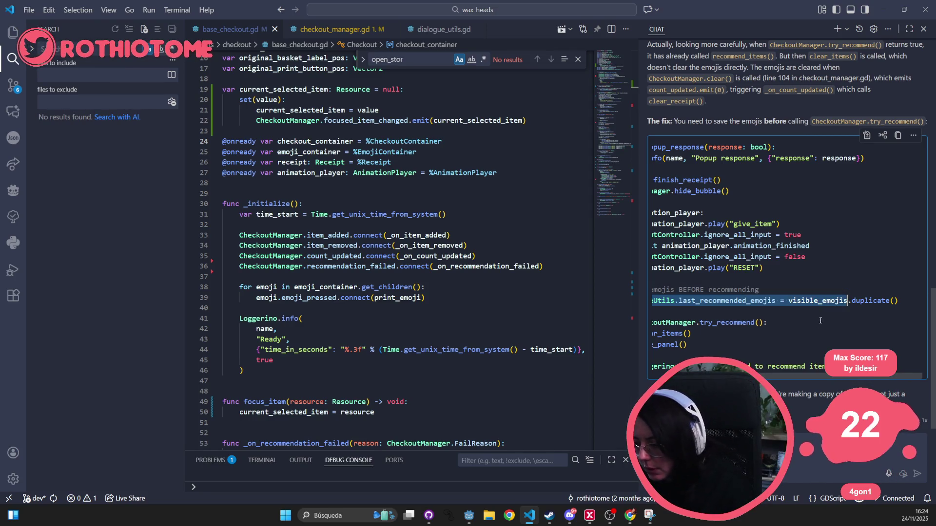
scroll(785, 376, left, 3)
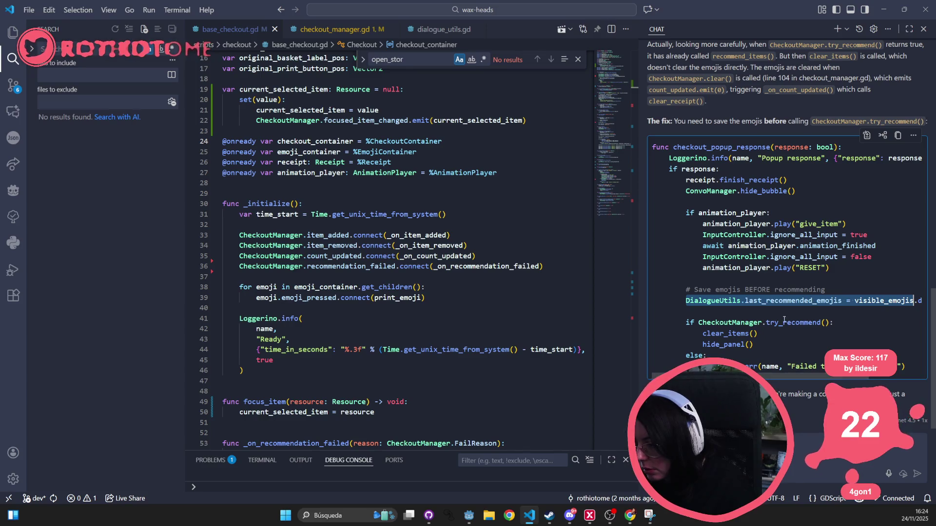
Step: Search checkout_manager.gd for try_recommend to inspect the function
click(489, 297)
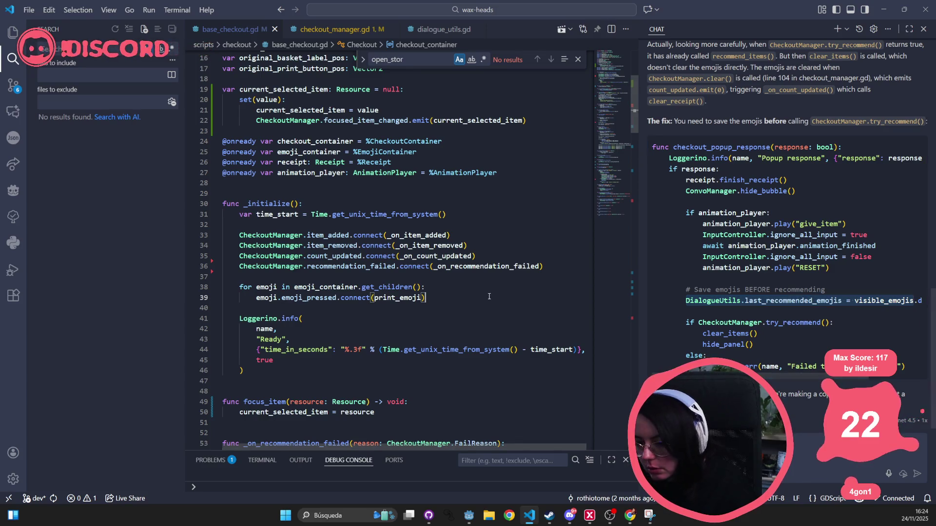
click(335, 30)
key(ctrl+f)
text(try)
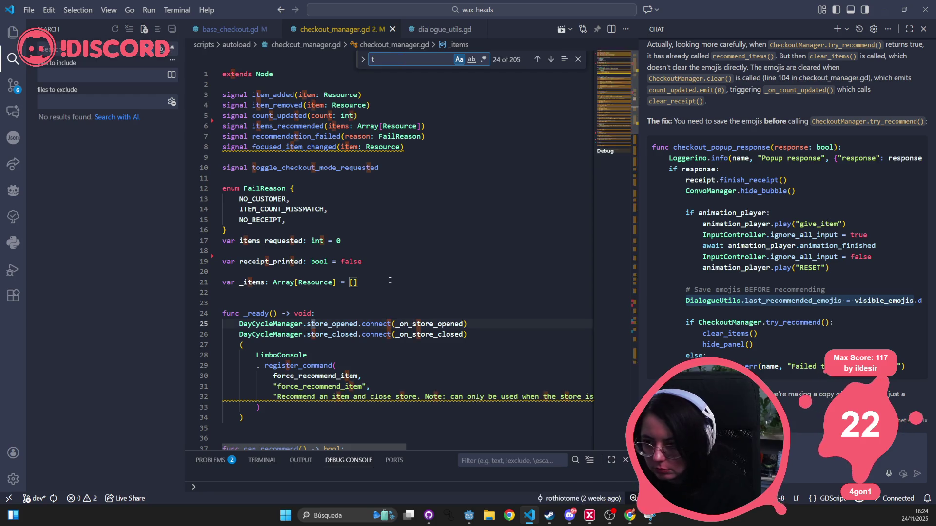
text(_recommend)
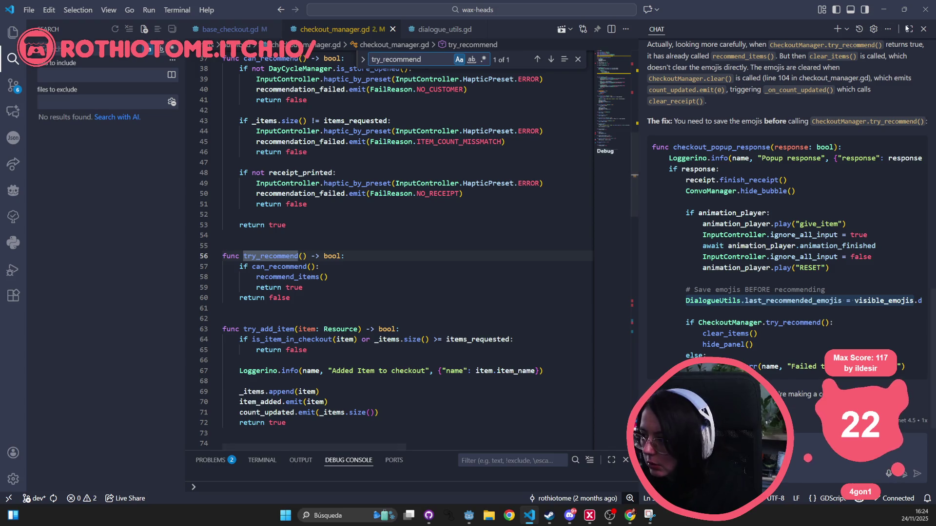
Step: Close the chat side panel and return to base_checkout.gd with a search open
key(ctrl+alt+b)
key(ctrl+Tab)
key(ctrl+f)
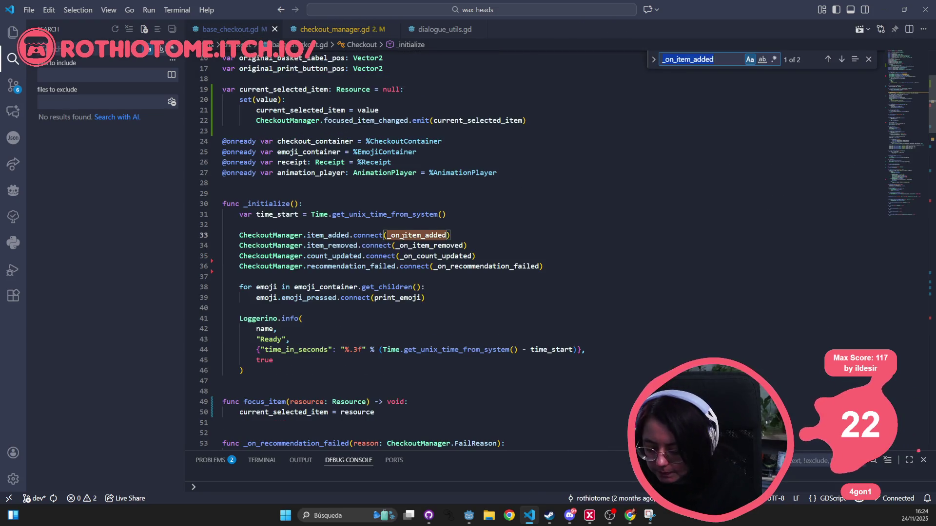
Step: Paste the line saving visible_emojis to DialogueUtils above the try_recommend check
text(try_recommend)
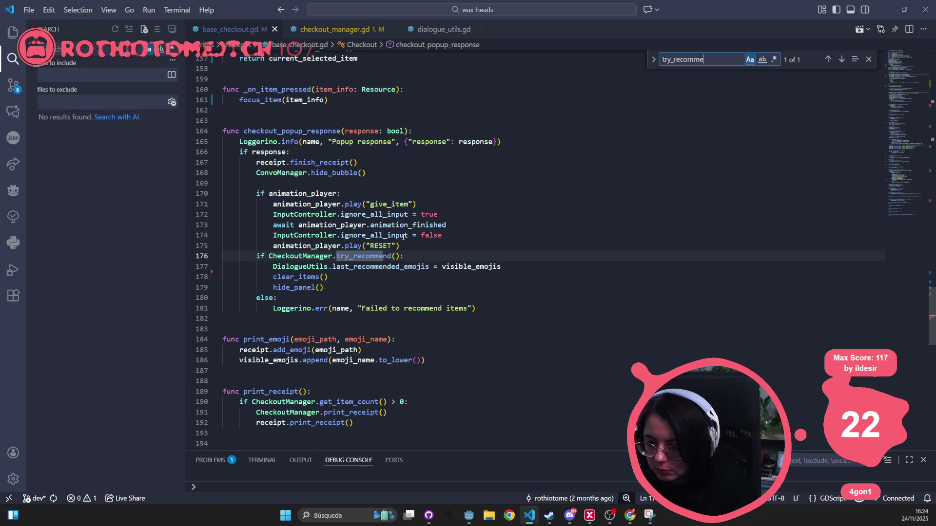
click(435, 247)
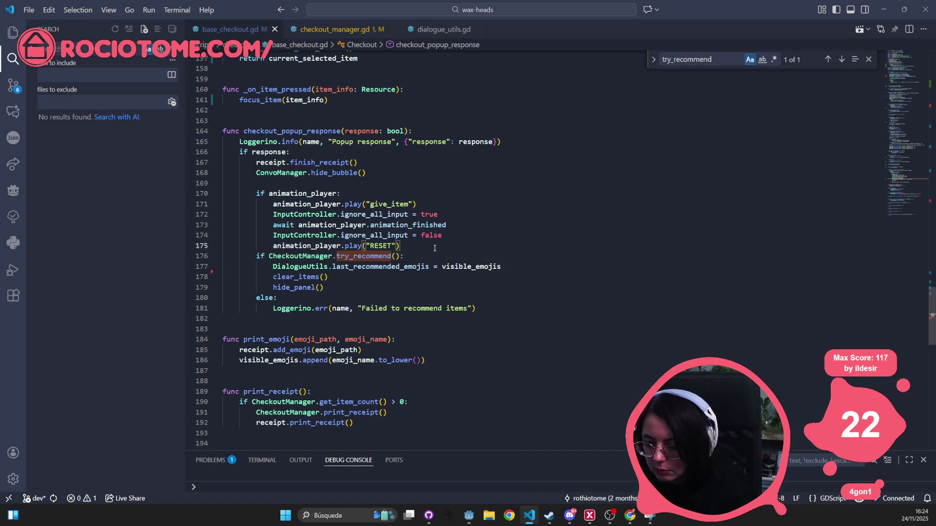
key(Return)
key(ctrl+v)
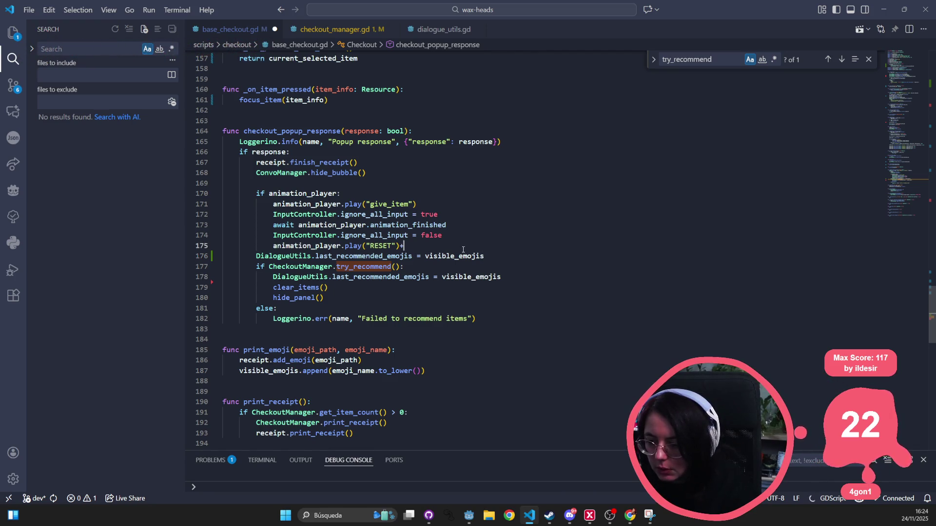
Step: Delete the duplicate emoji-saving line inside the if block and minimize VS Code
triple_click(445, 276)
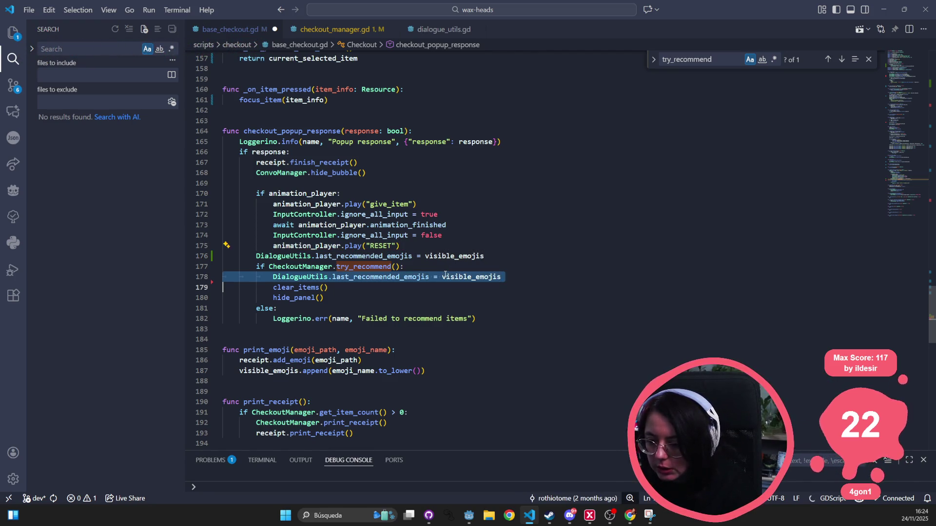
key(BackSpace)
click(469, 143)
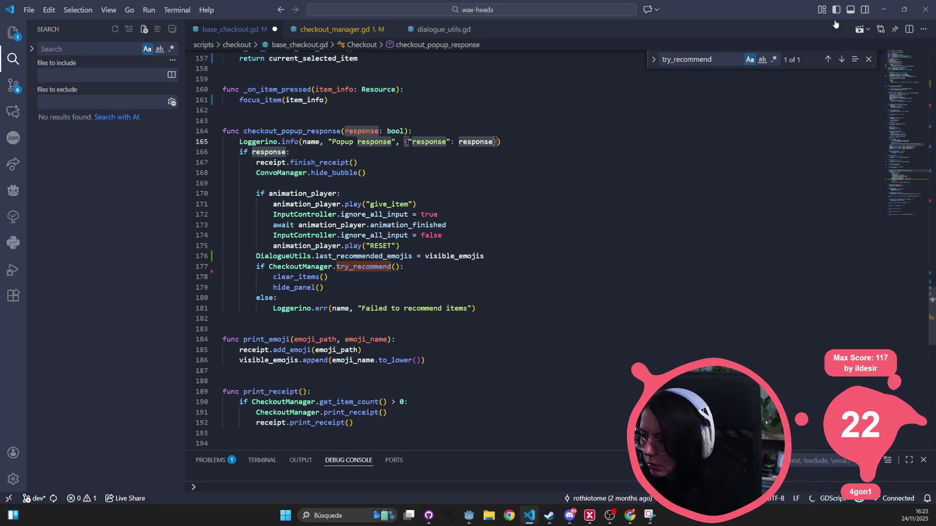
click(885, 13)
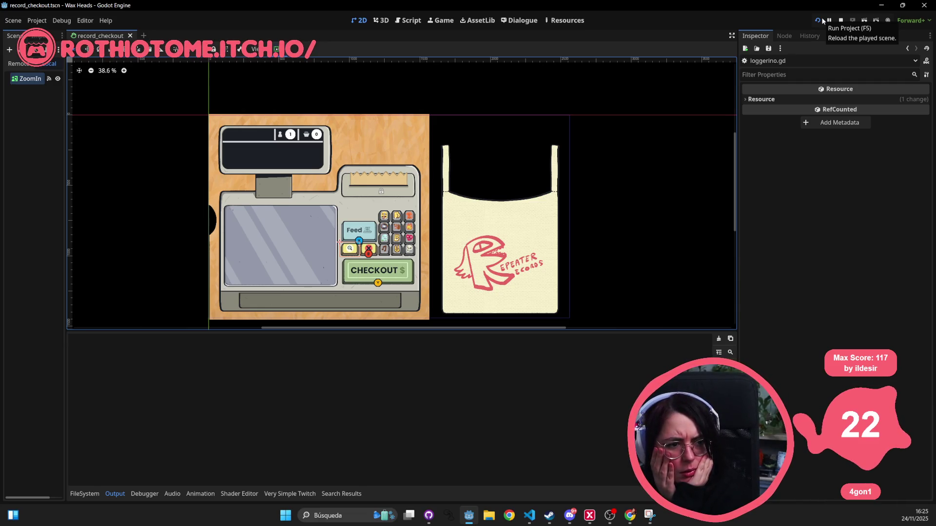
Step: Run the Wax Heads project from the Godot editor toolbar
click(823, 20)
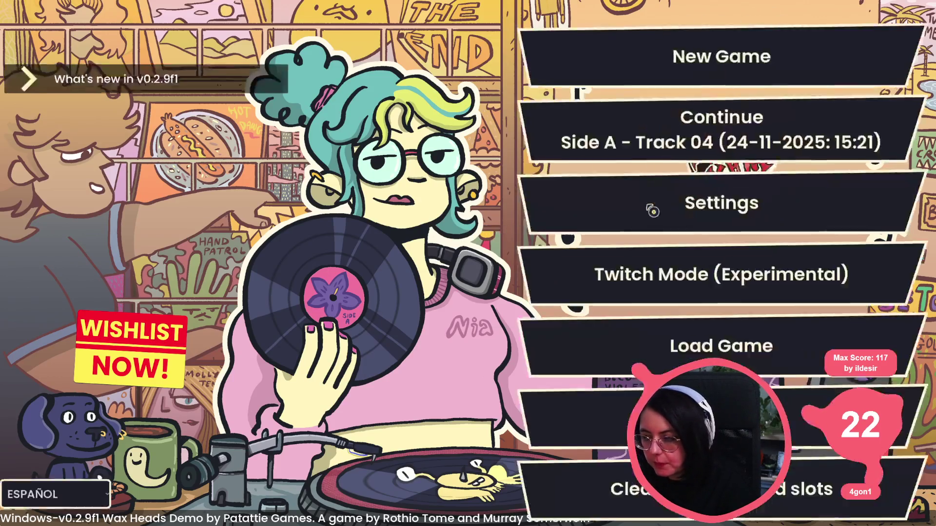
Step: Start the game, skip through the opening shop scene, then stop it with F8
click(672, 128)
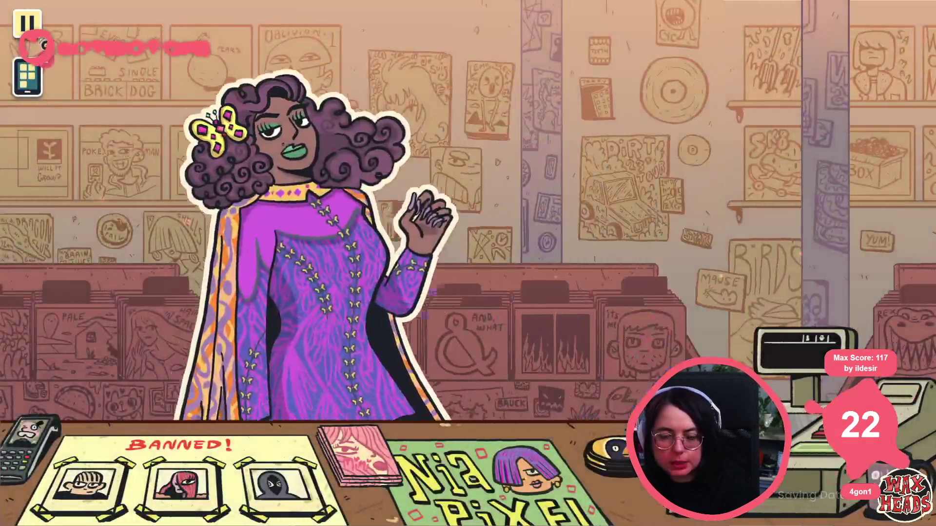
click(27, 23)
click(27, 23)
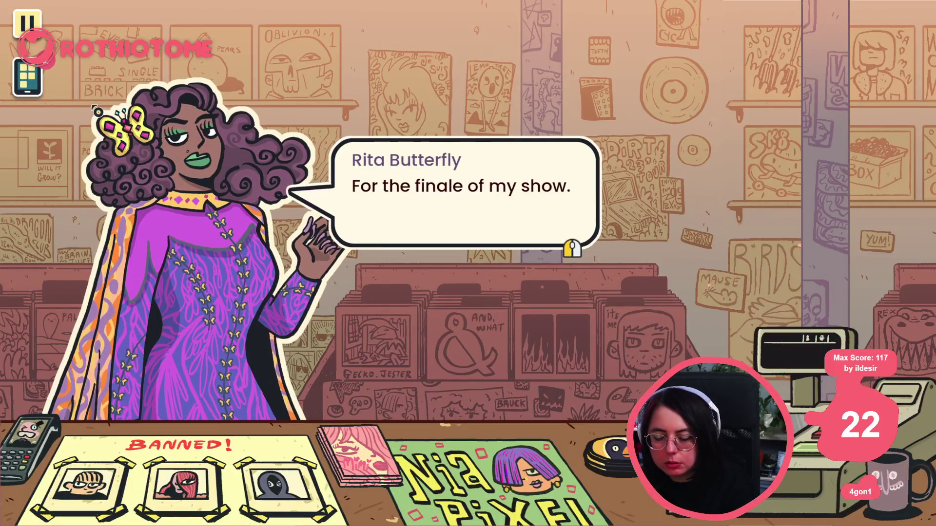
key(F8)
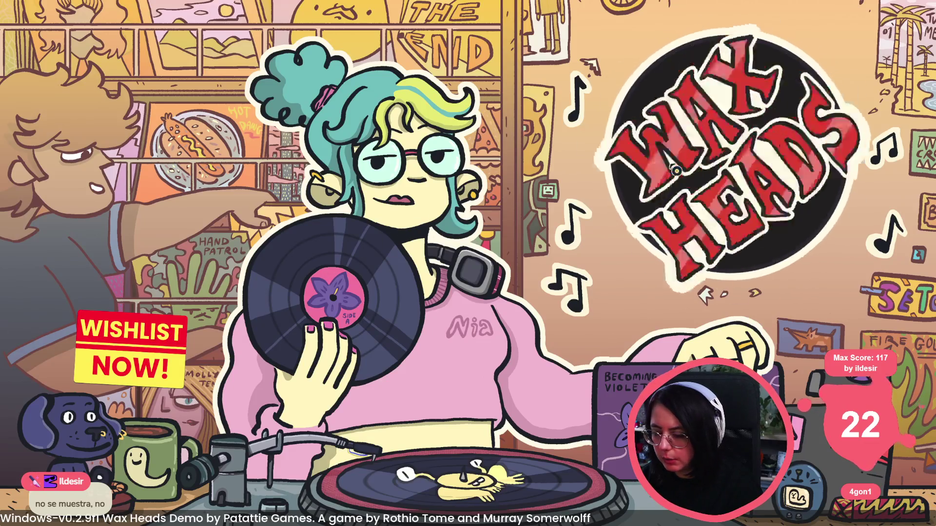
Step: Back out of New Game and run 'go_to_day Track 04' in the debug console
click(700, 60)
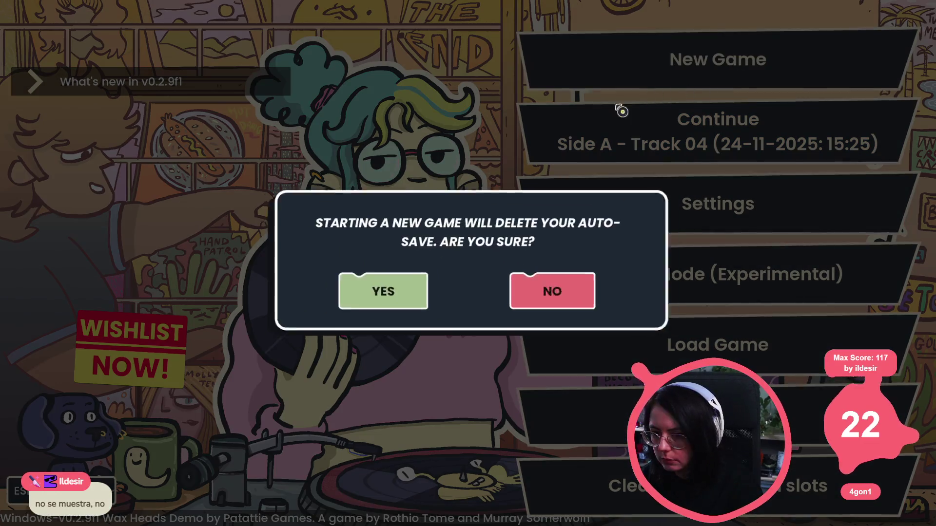
key(Escape)
key(grave)
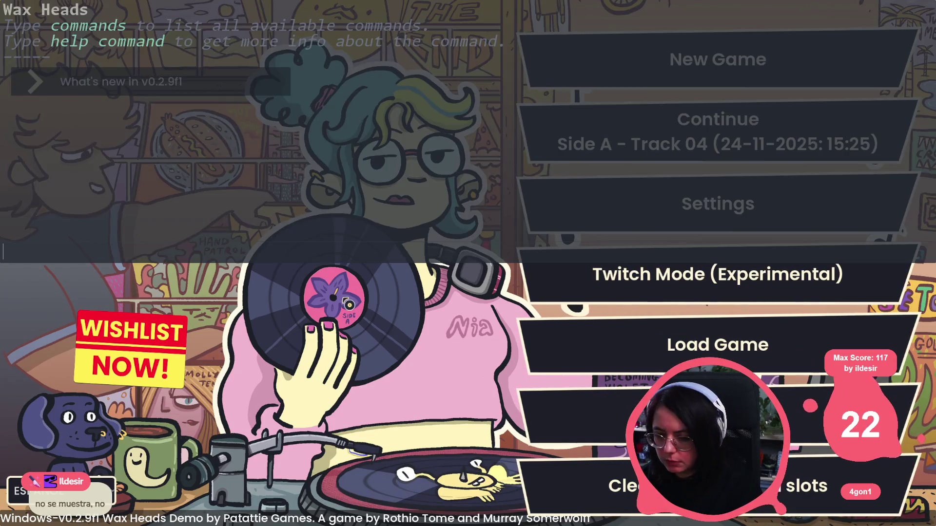
text(go_to_day Track 04)
key(Return)
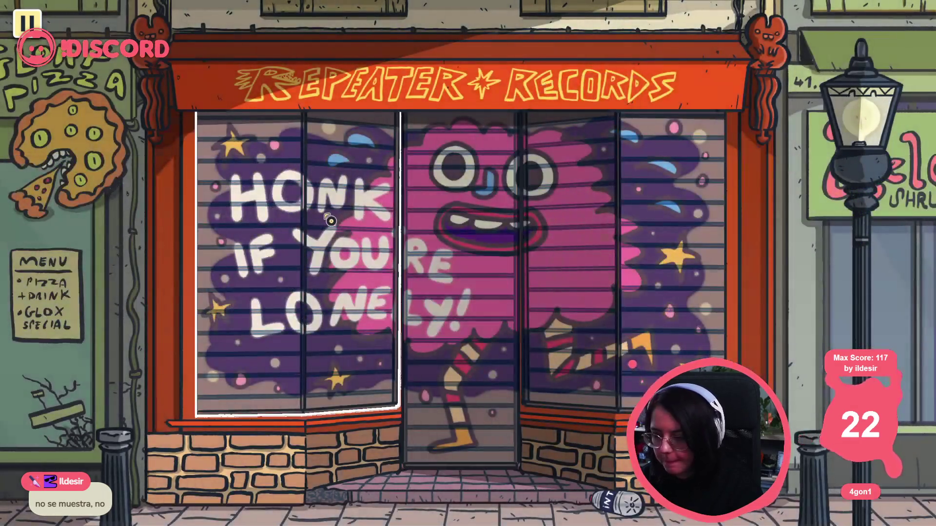
Step: Roll up the shutters, glance at the offered zine, and finish the first staff-room conversation
click(331, 221)
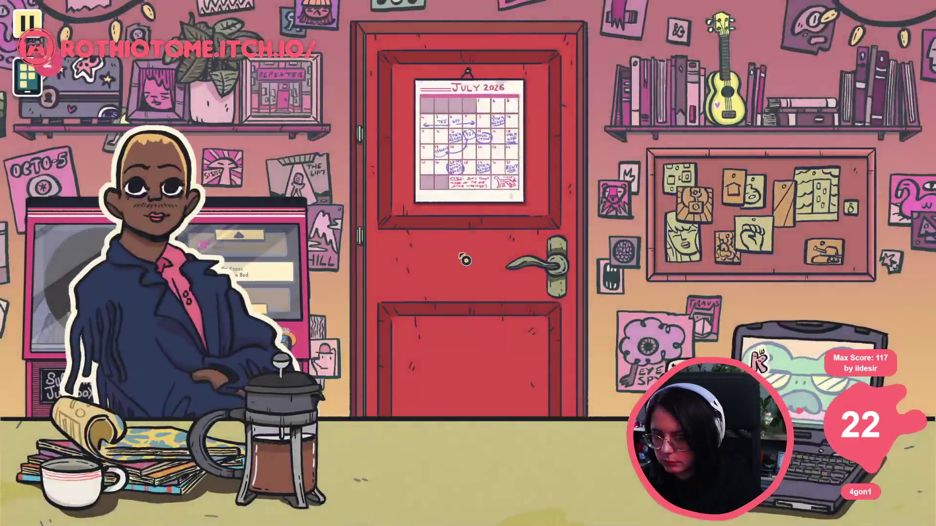
click(467, 223)
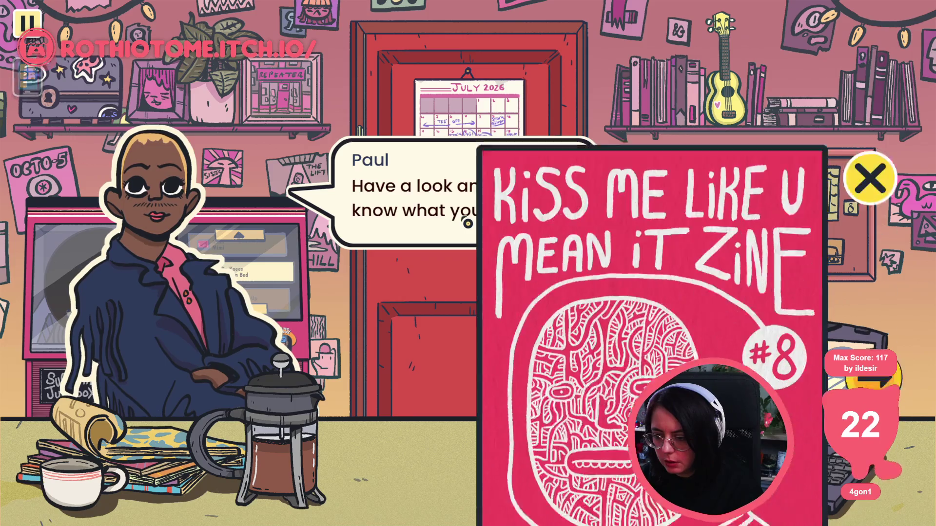
click(860, 36)
click(464, 204)
click(462, 207)
click(461, 209)
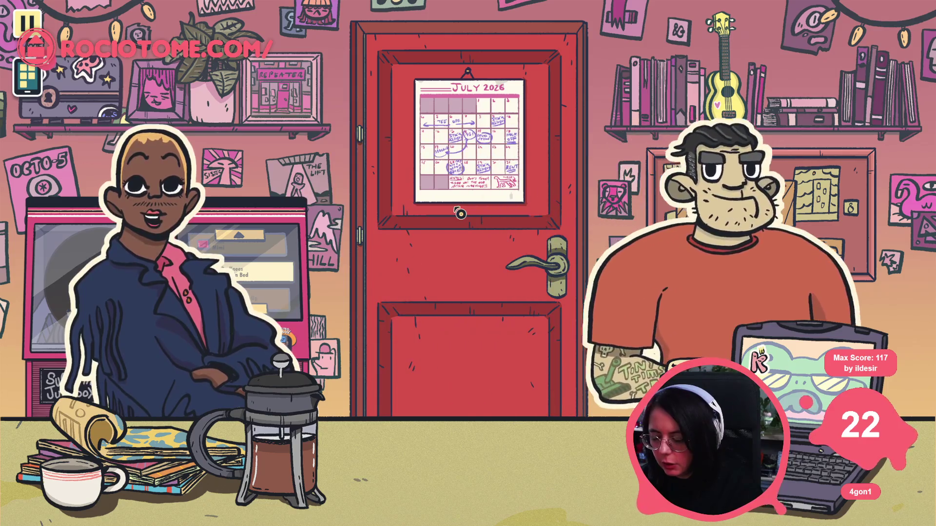
Step: Talk with the red-shirt customer, answering "You'll be fine."
click(461, 213)
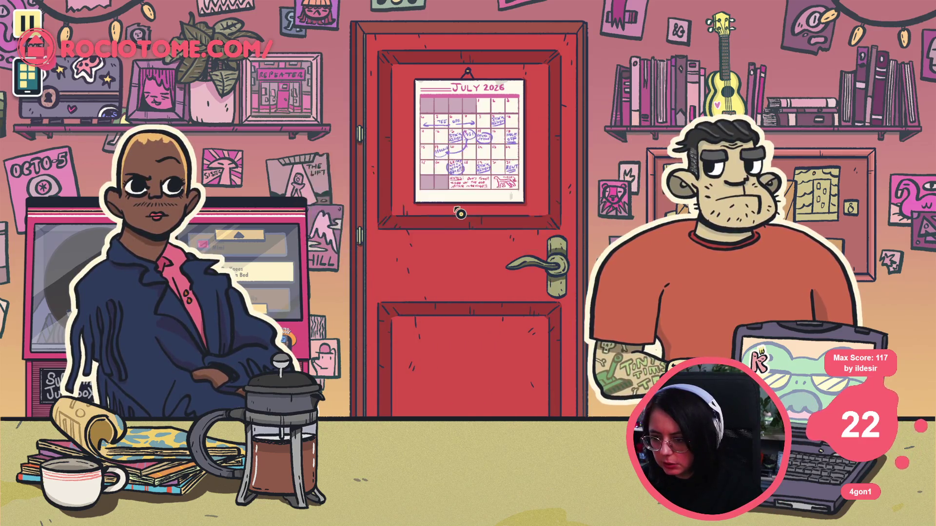
click(460, 213)
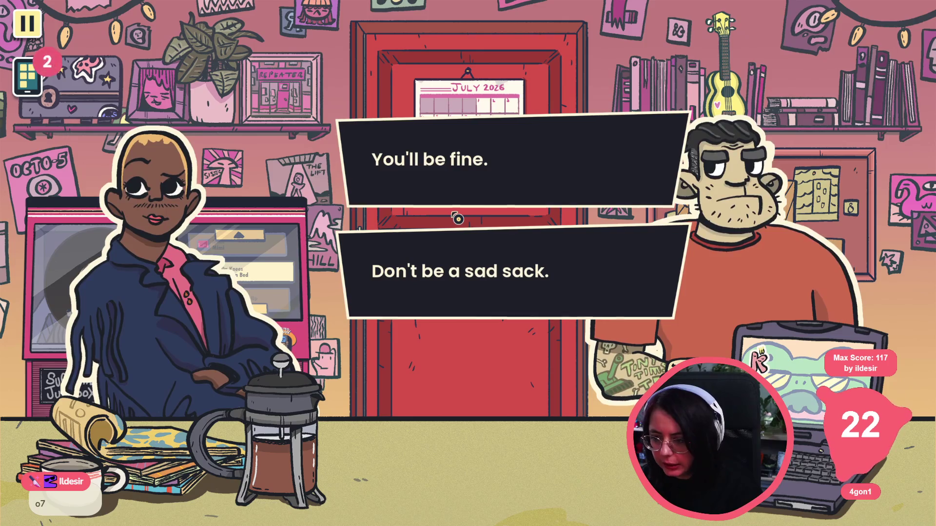
click(407, 215)
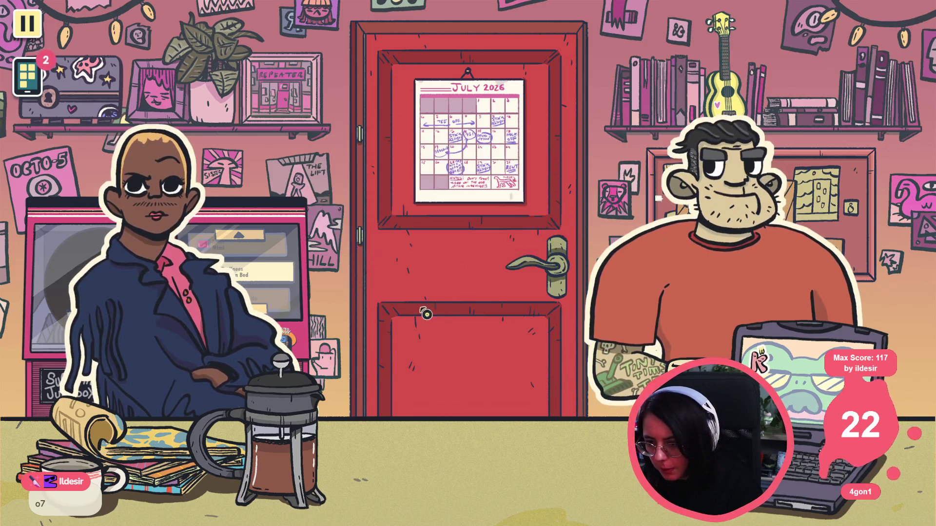
click(432, 313)
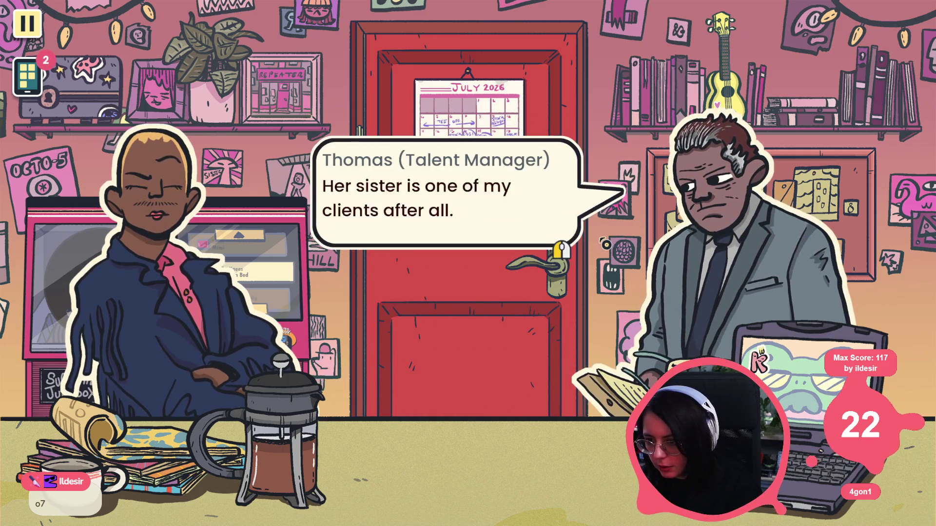
Step: Click through the talent manager's conversation to its end
click(456, 218)
click(456, 219)
click(456, 218)
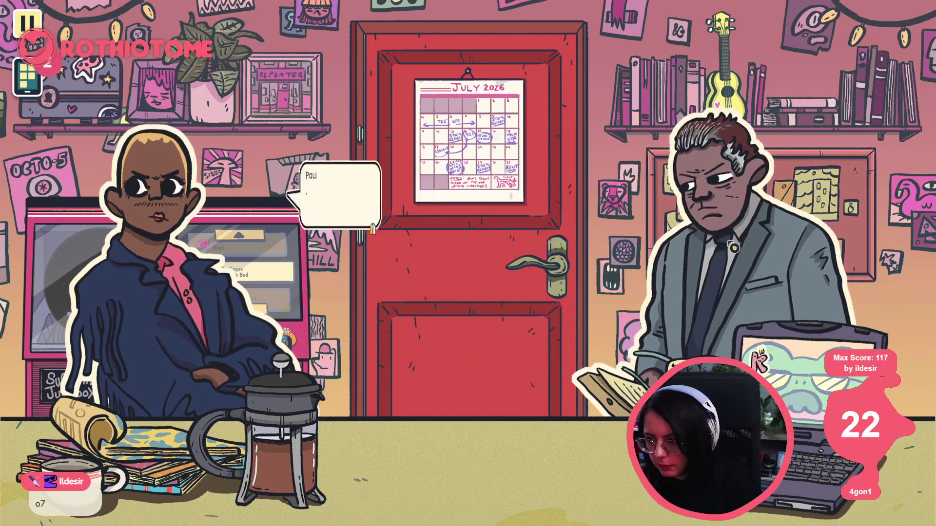
click(575, 213)
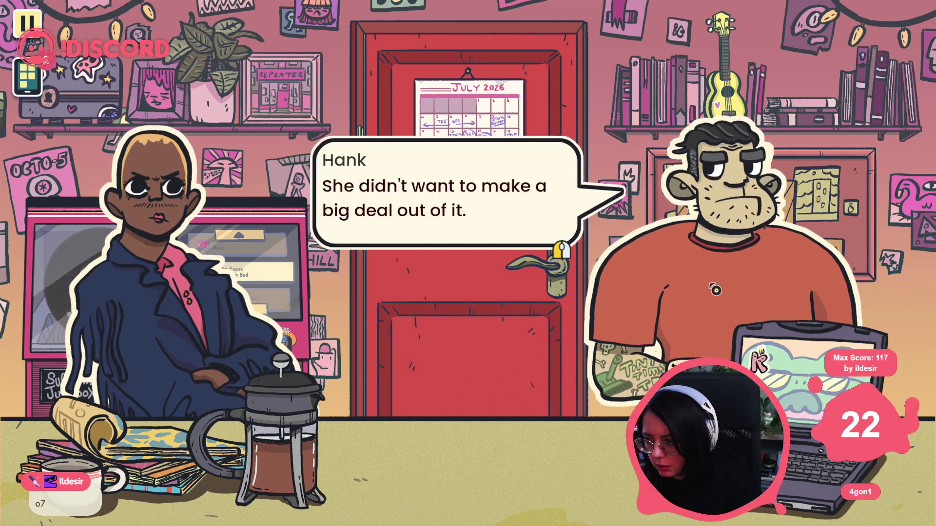
Step: Finish the remaining staff-room dialogue and leave the staff room
click(706, 292)
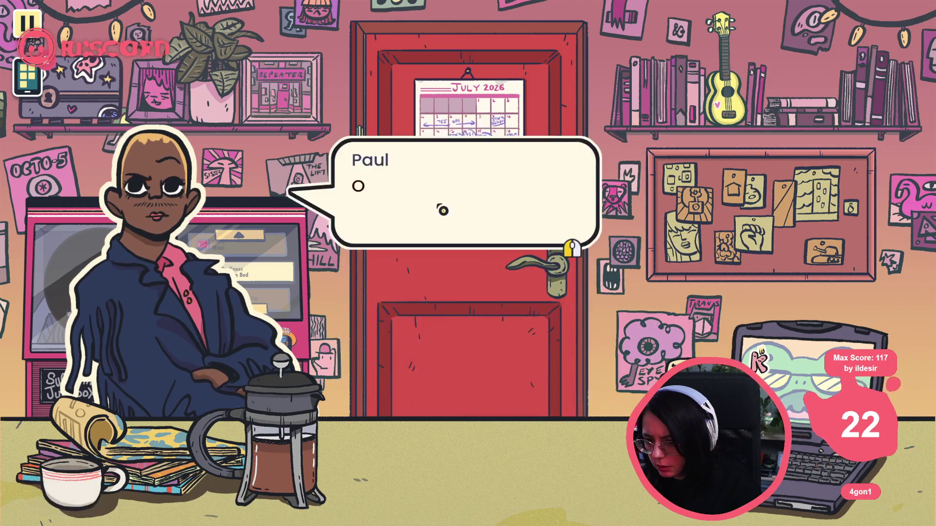
click(446, 203)
click(460, 218)
click(369, 264)
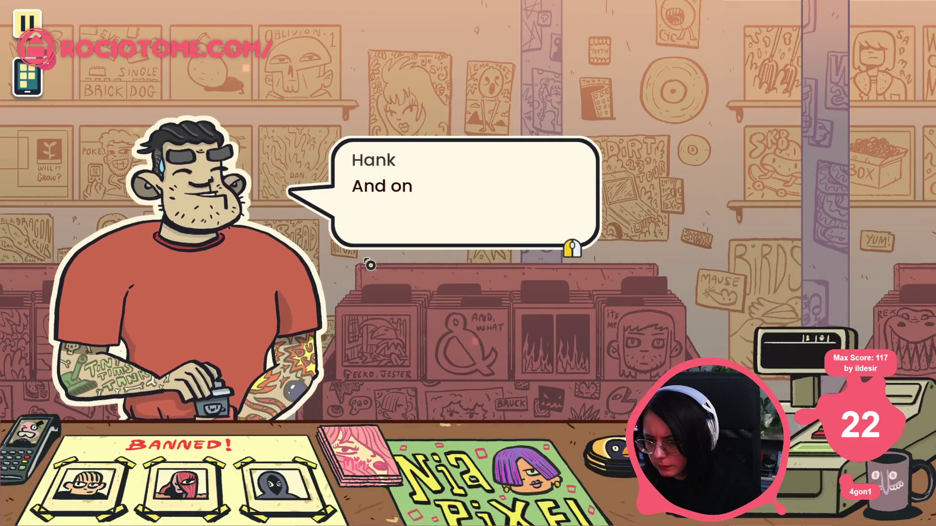
Step: Go through the counter briefing and answer "Let's open up!"
click(369, 265)
click(679, 192)
click(410, 227)
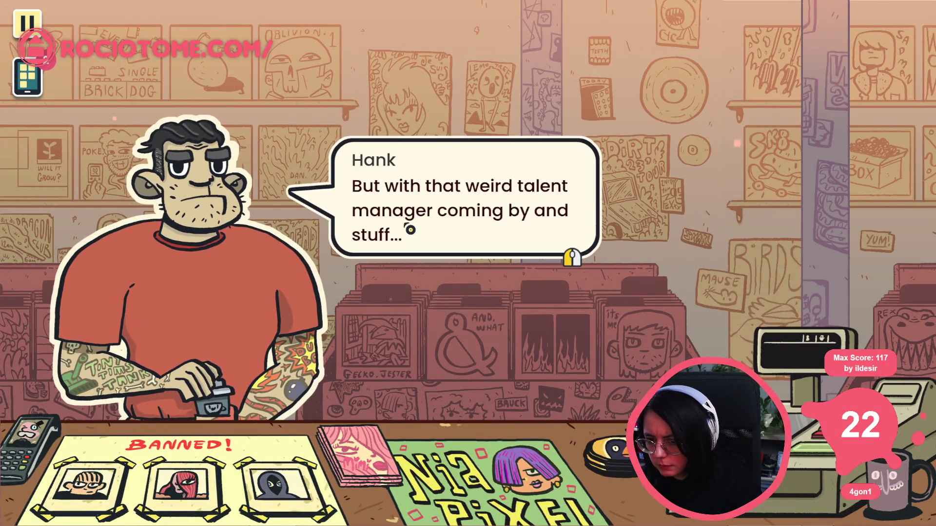
click(410, 227)
click(410, 225)
click(410, 224)
click(411, 223)
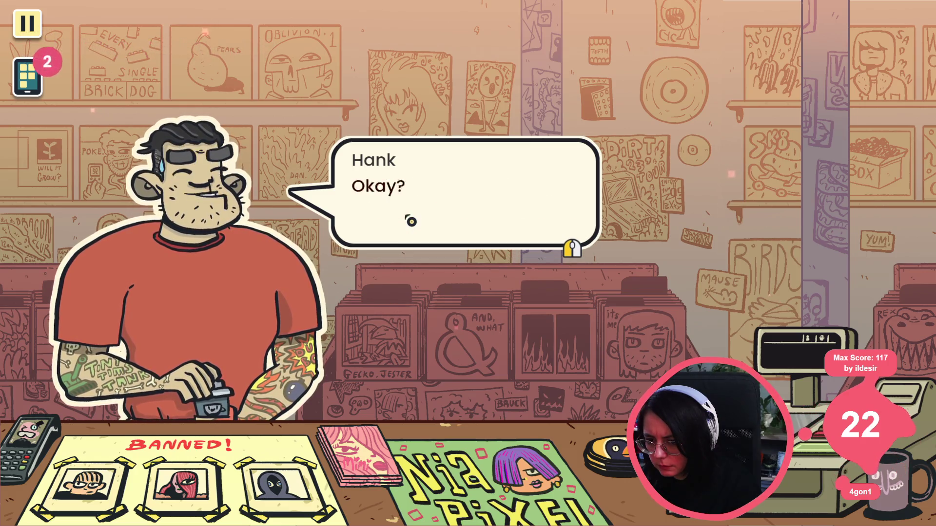
click(411, 221)
click(424, 190)
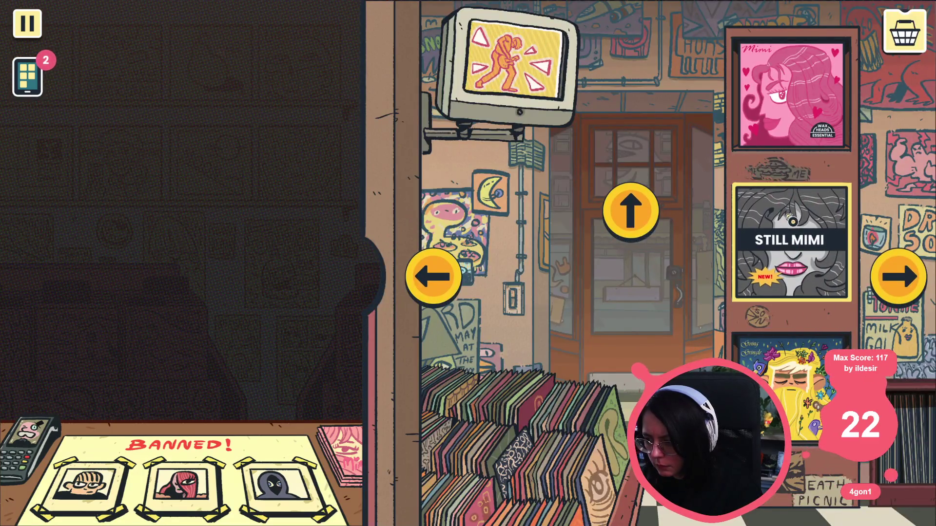
Step: Open the store using the shop-front door's OPEN sign
click(633, 214)
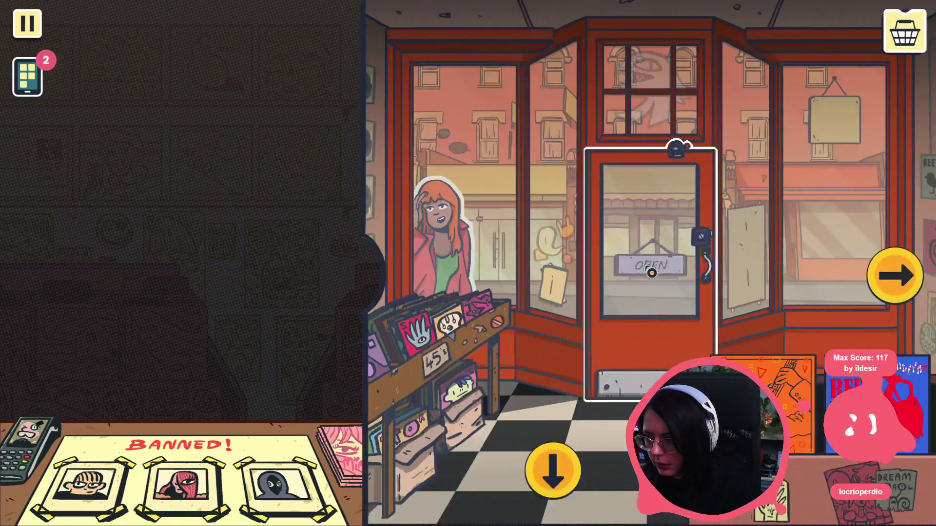
click(656, 271)
click(404, 279)
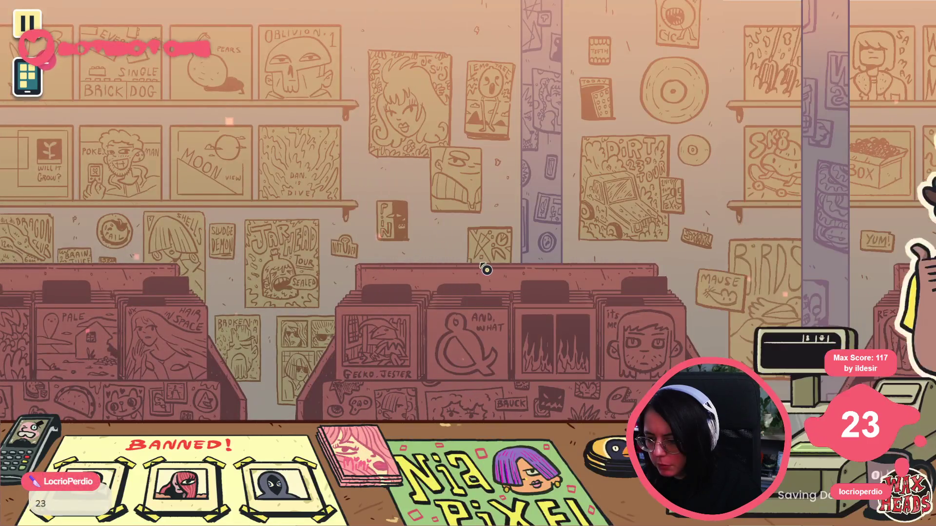
Step: Hear out the map-holding customer's request and choose Look for record
click(496, 269)
click(496, 269)
click(494, 263)
click(493, 255)
click(502, 239)
click(439, 241)
click(451, 202)
click(439, 190)
click(434, 184)
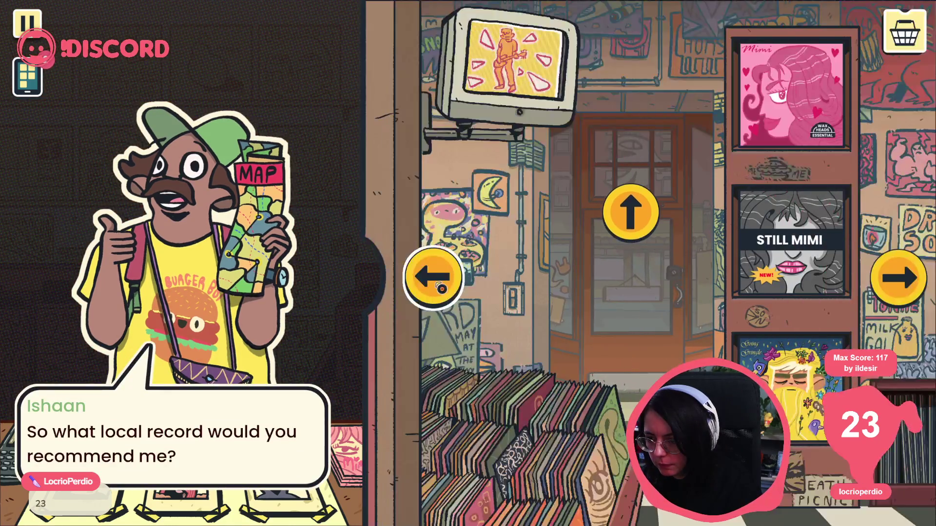
Step: Add a record from another wall to the basket and recommend it at checkout for £15.00
click(435, 278)
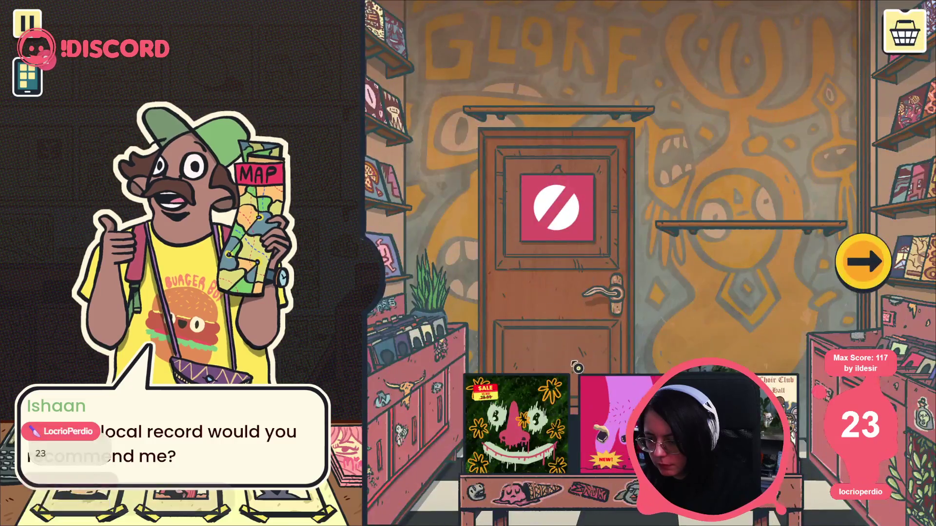
mouse_move(610, 352)
click(647, 350)
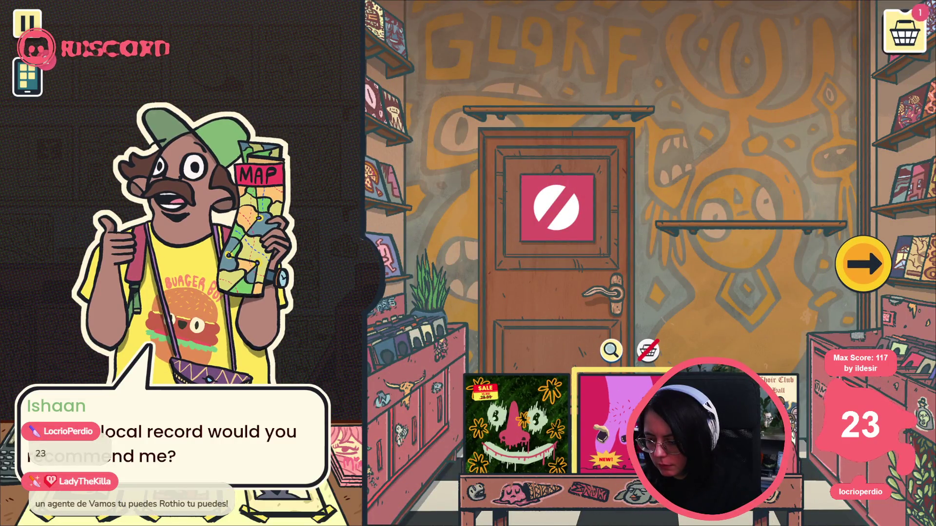
click(863, 262)
click(785, 347)
click(383, 278)
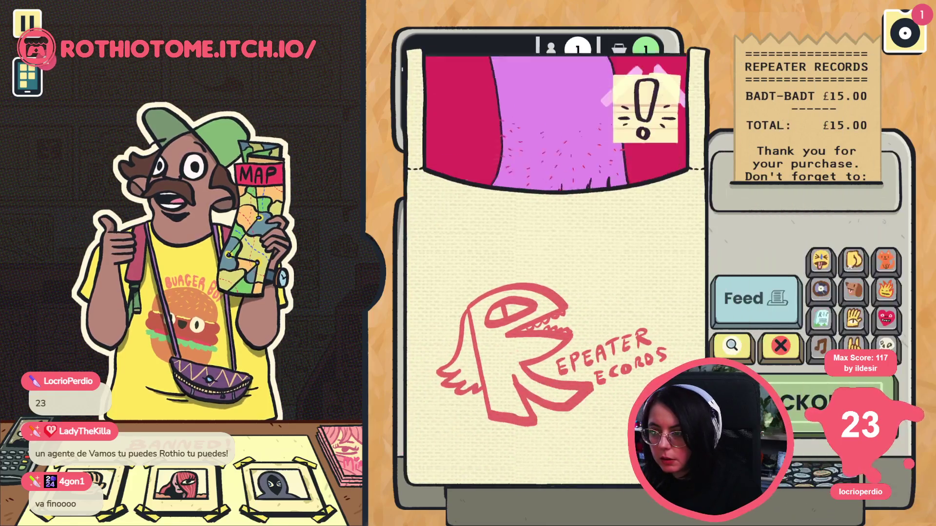
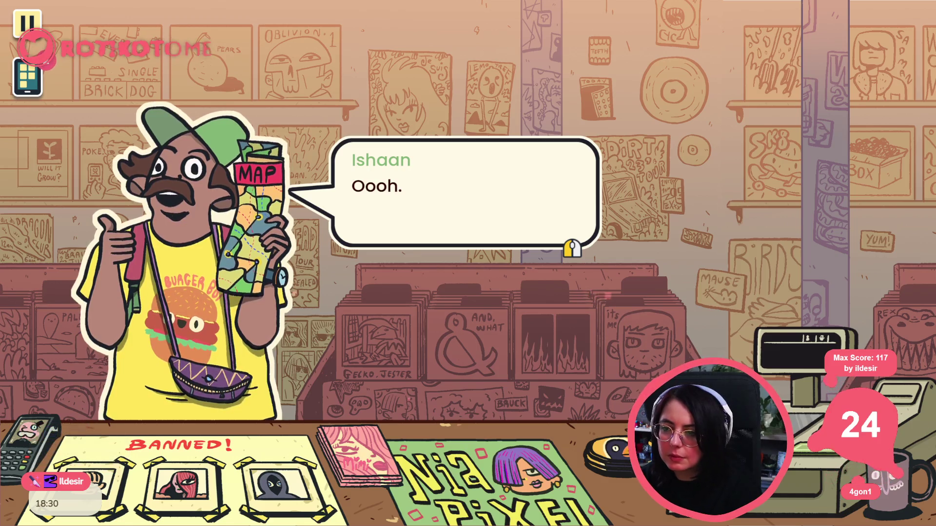
Step: Finish Ishaan's dialogue and end the conversation so he leaves
click(446, 170)
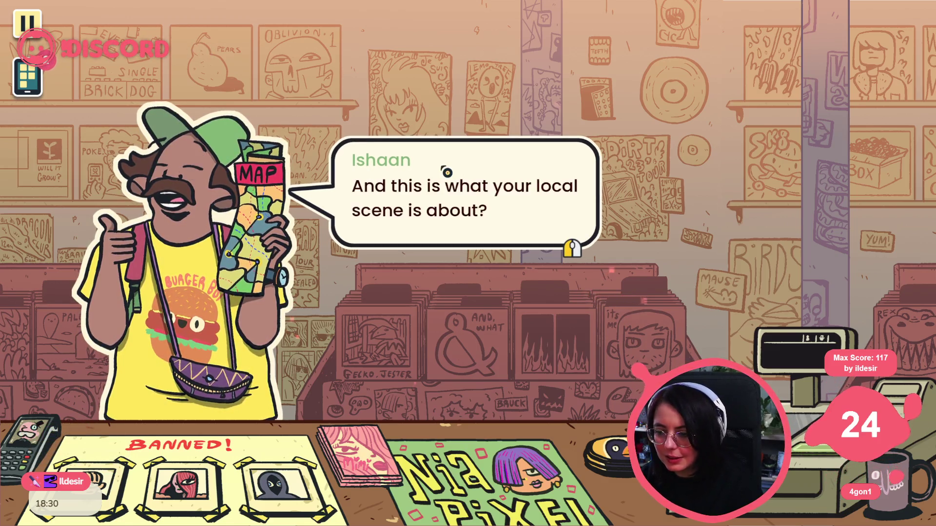
click(444, 165)
click(442, 162)
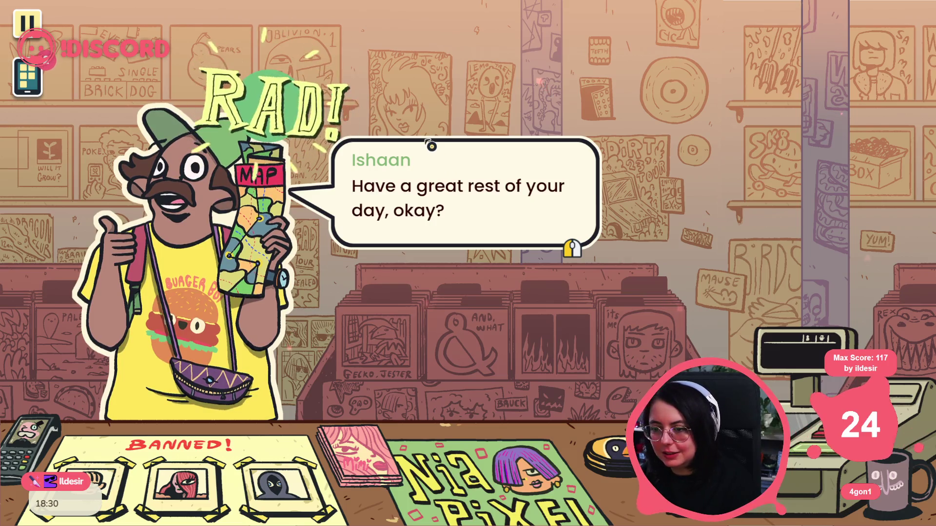
click(462, 139)
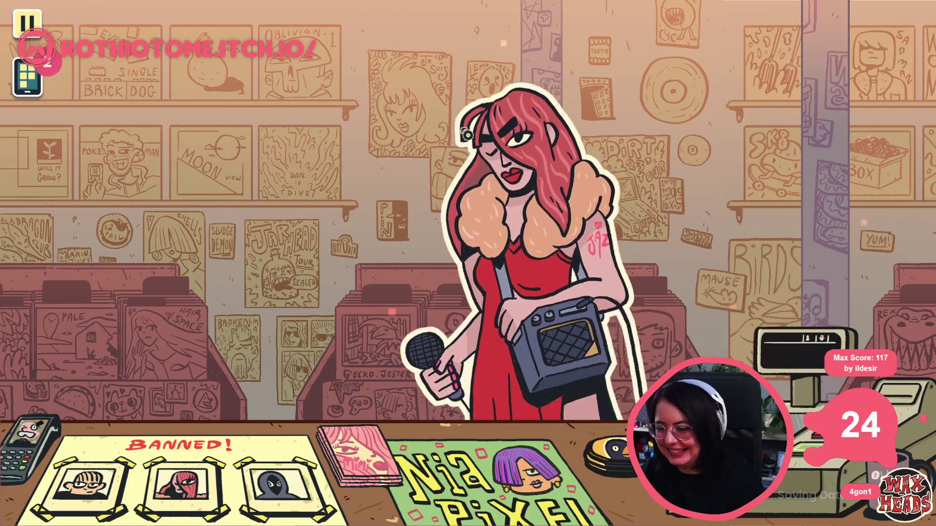
Step: Talk with Jaz, ask who she is, and agree to hear her song
click(453, 141)
click(476, 151)
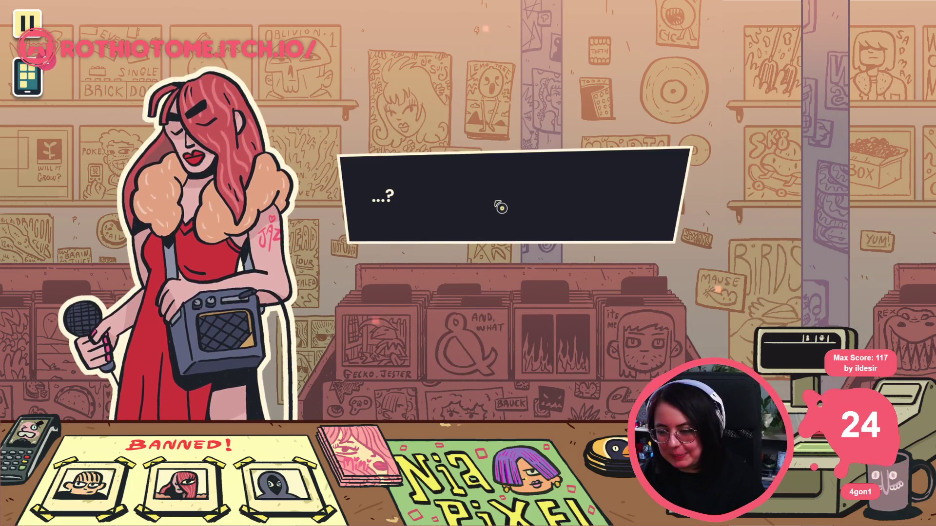
click(502, 205)
click(376, 237)
click(464, 215)
click(470, 178)
key(space)
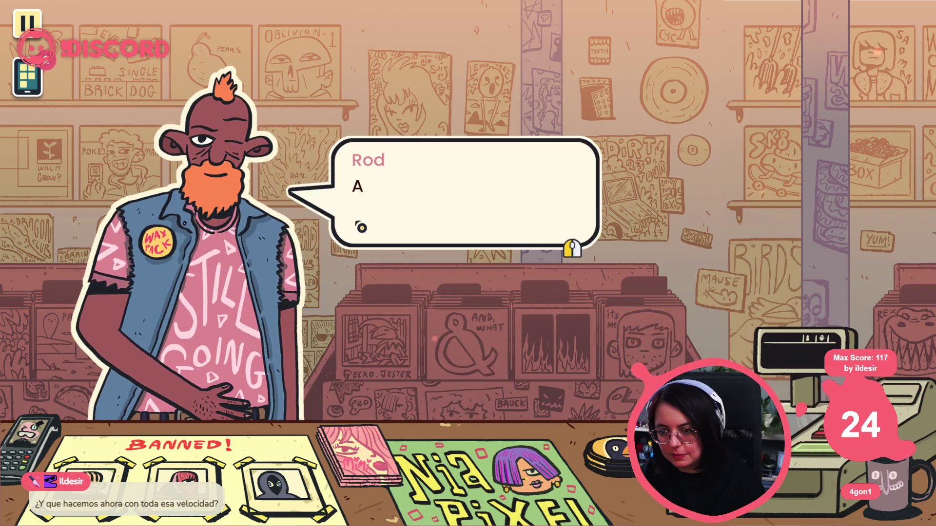
Step: Tell Rod the job started this week and hear him out until his particular request
click(498, 179)
click(467, 209)
click(429, 219)
click(431, 225)
click(433, 228)
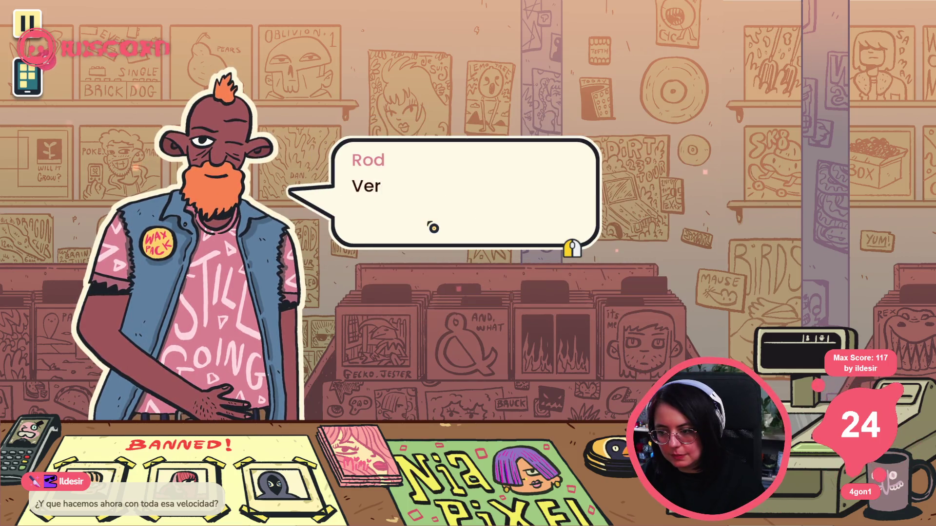
click(432, 225)
click(429, 229)
click(446, 225)
click(451, 226)
click(453, 225)
Step: Listen to Rod's explanation of the band, then choose 'Look for record.' to reach the shelves
click(453, 225)
click(452, 225)
click(453, 225)
click(453, 226)
click(453, 225)
click(453, 225)
click(449, 273)
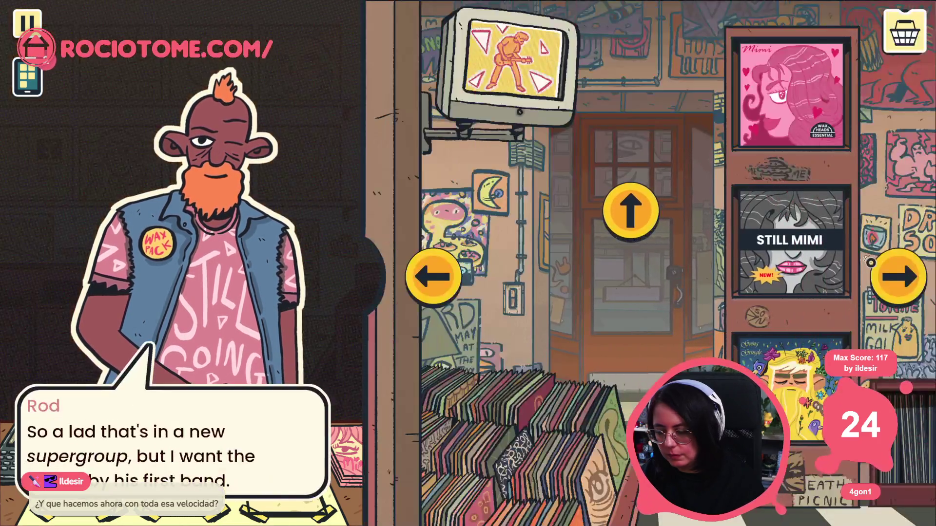
Step: Ring up Still Mimi for Rod, add cat and heart stickers to the receipt, and confirm the recommendation
click(808, 165)
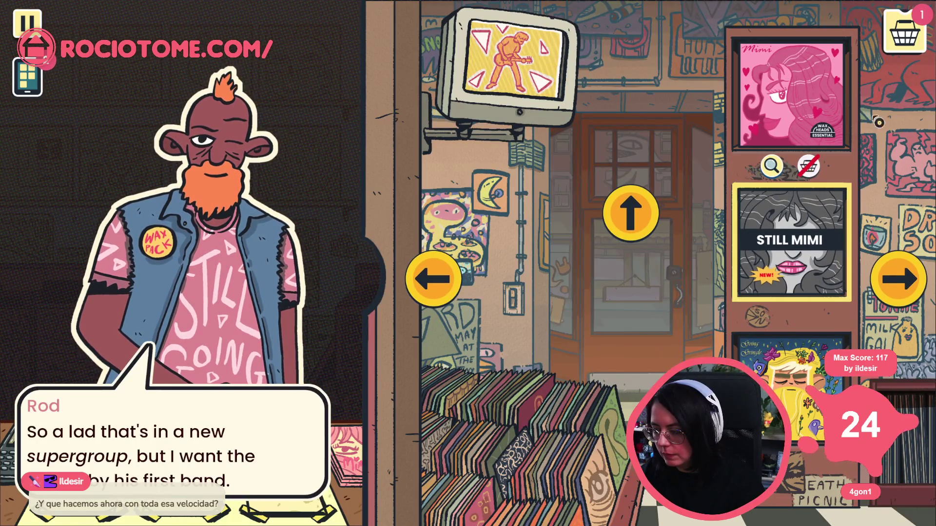
click(904, 33)
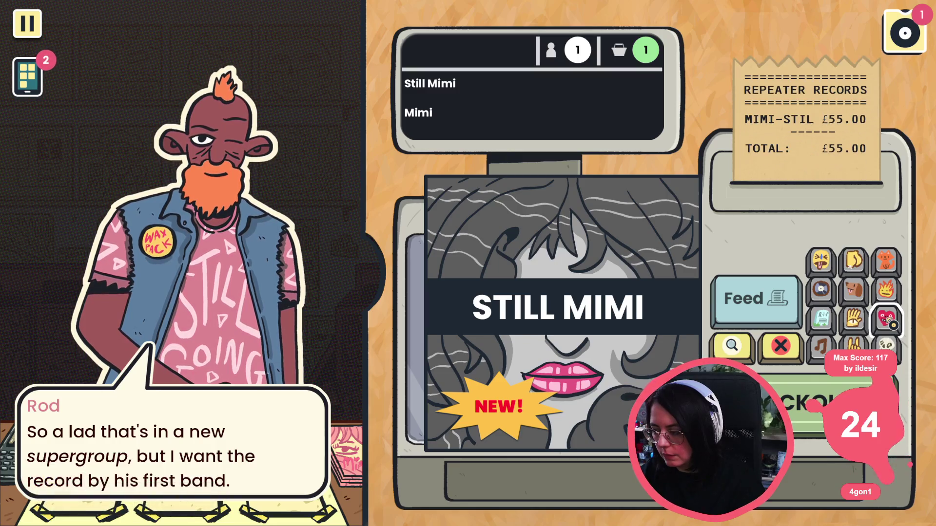
click(887, 321)
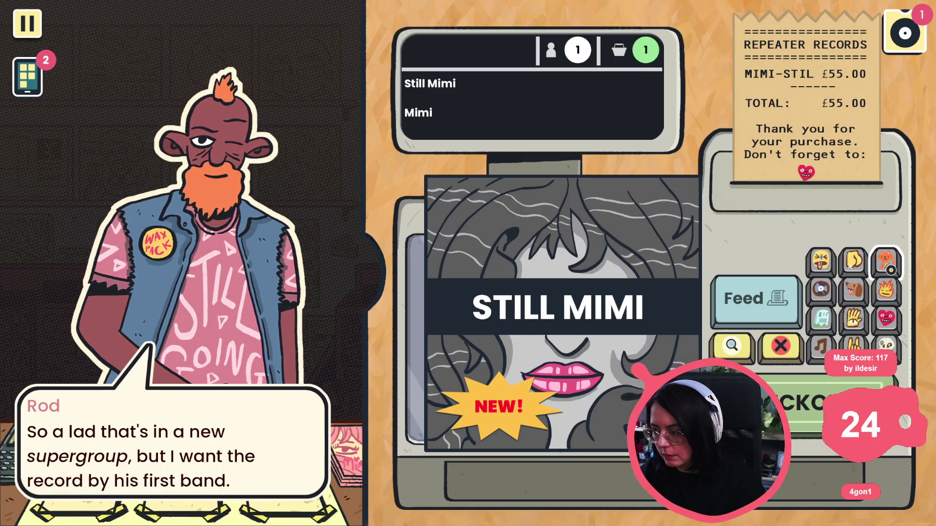
click(886, 263)
click(886, 263)
click(886, 264)
click(886, 321)
click(797, 385)
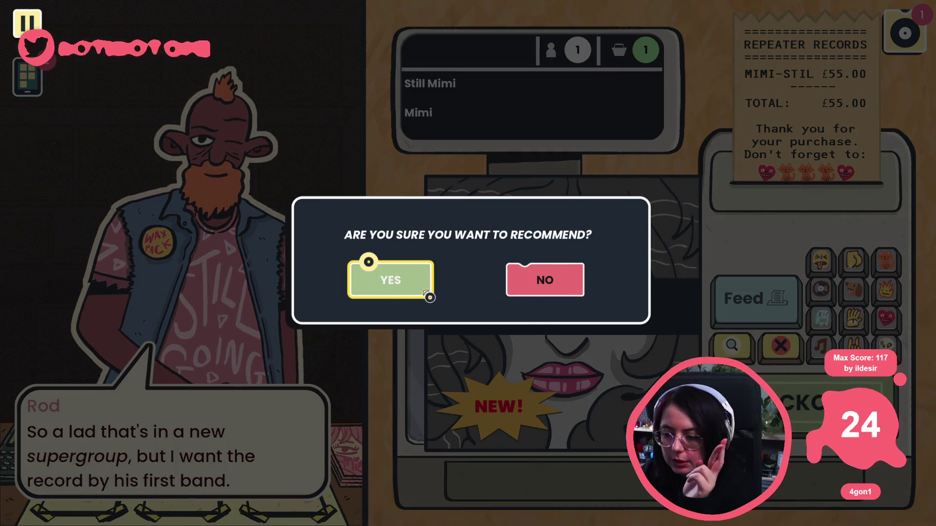
click(427, 292)
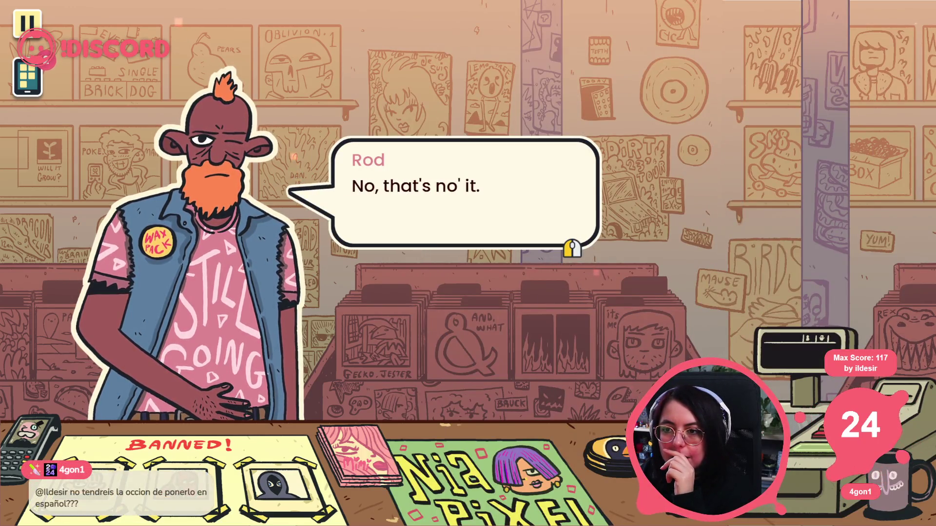
Step: Answer Rod's reaction with 'Take this record, trust me!' and continue until he leaves
click(271, 154)
click(312, 141)
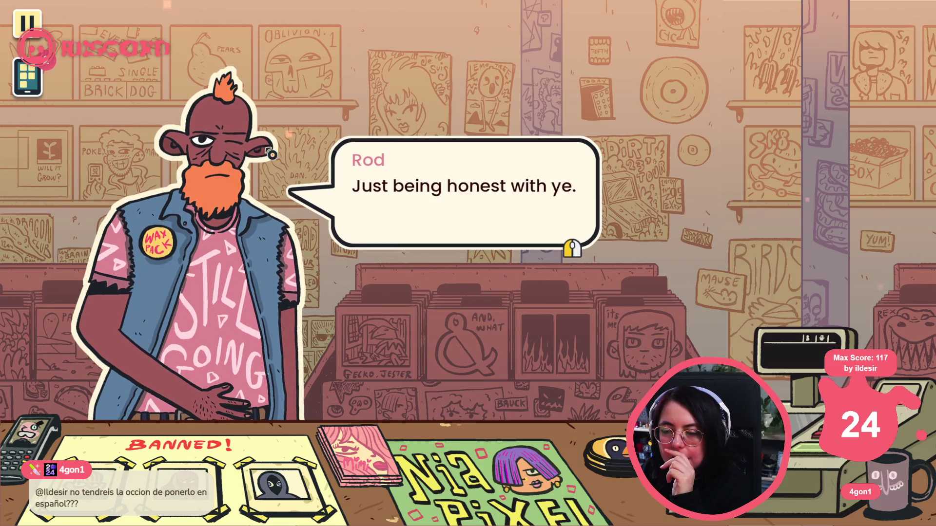
click(341, 134)
click(363, 128)
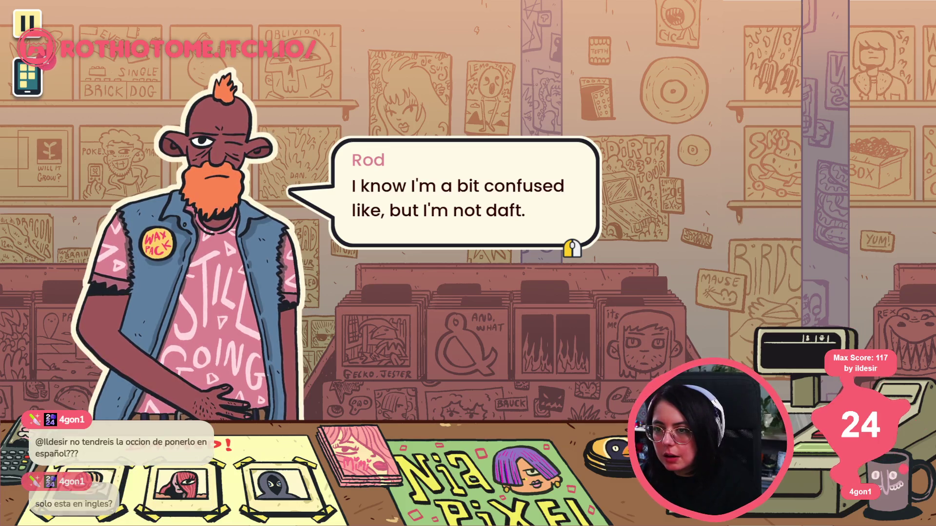
click(238, 233)
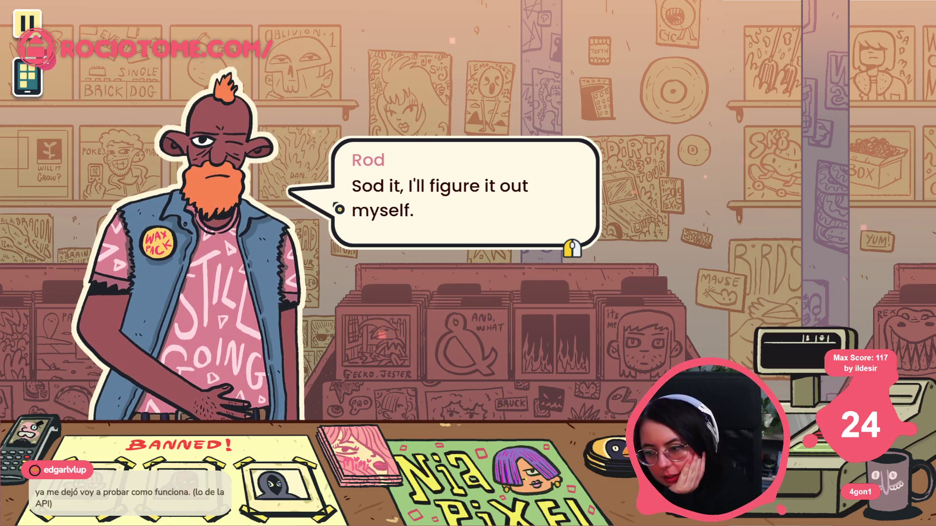
click(341, 199)
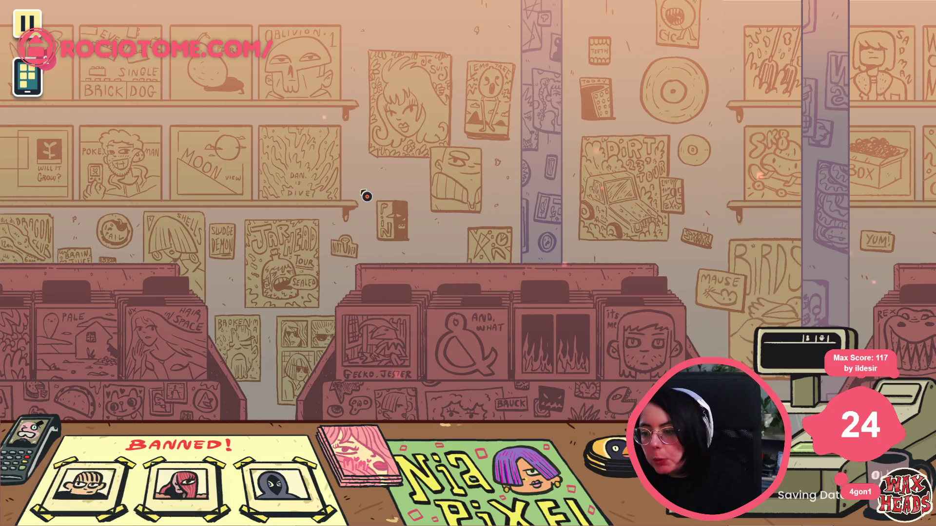
Step: Stop the running game with F8 and bring up Godot's script editor
key(F8)
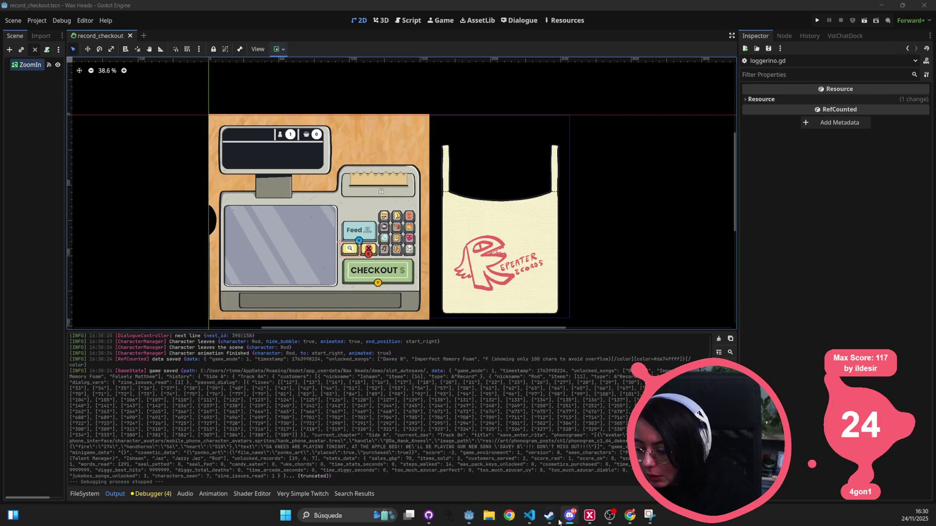
click(475, 520)
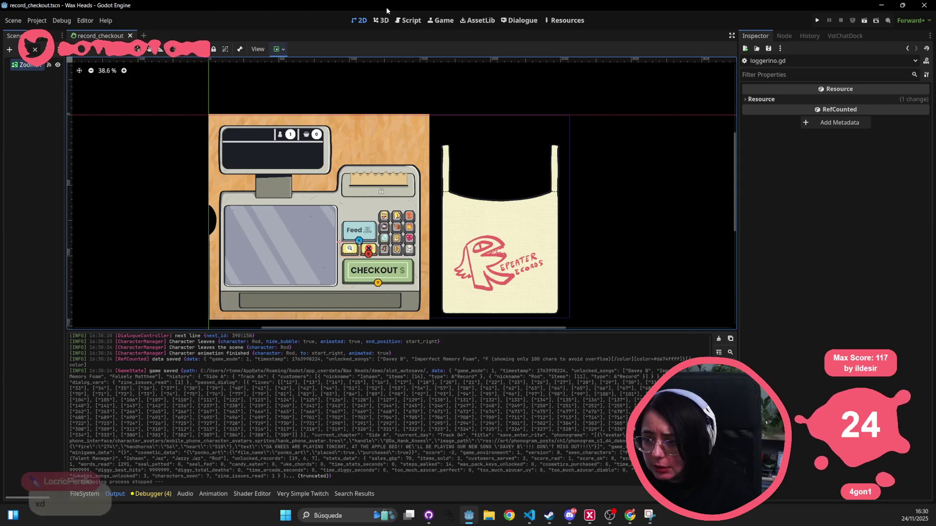
click(404, 22)
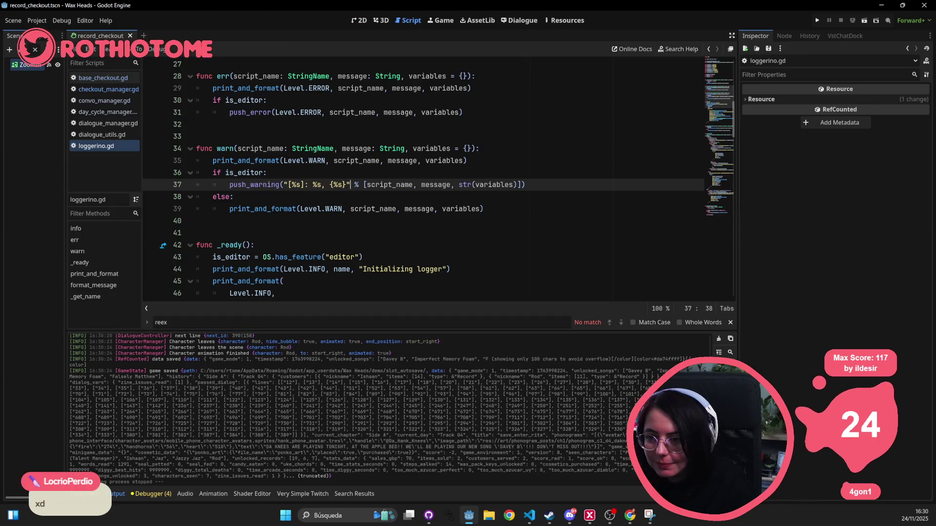
key(alt+Tab)
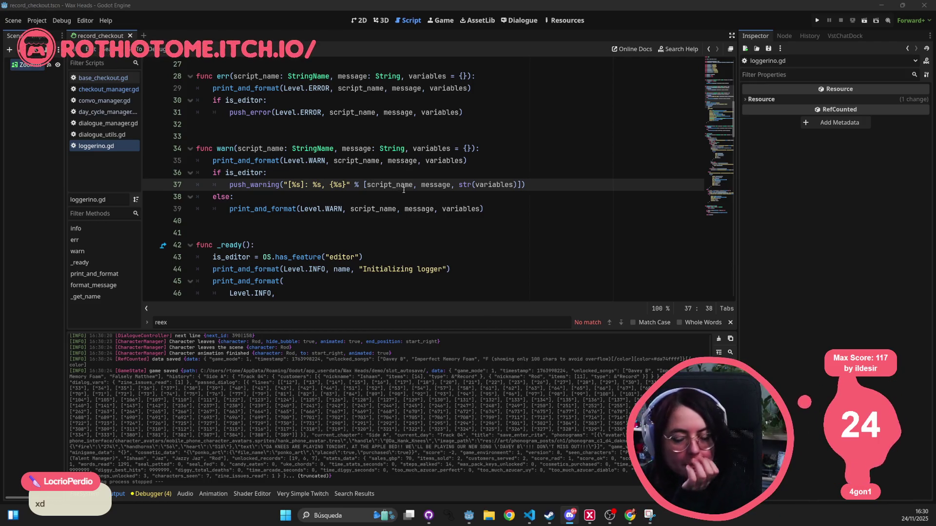
click(337, 221)
Step: Open dialogue_utils.gd, review the emoji lowercasing loop, and relaunch the project
click(303, 186)
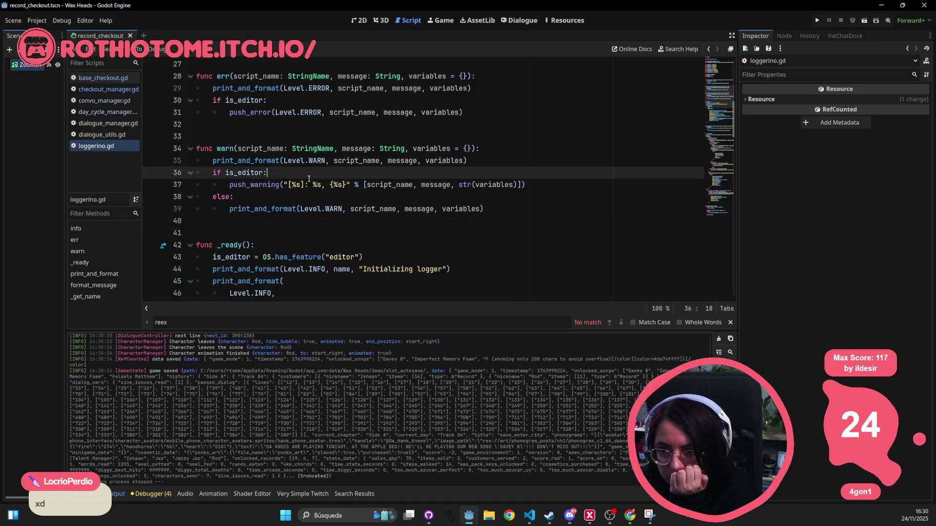
click(268, 173)
scroll(269, 178, down, 6)
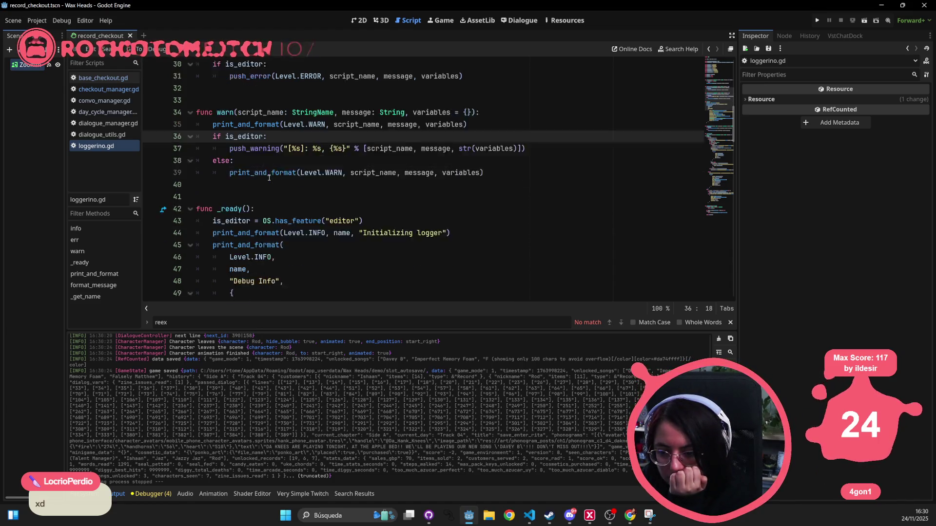
click(95, 136)
click(291, 213)
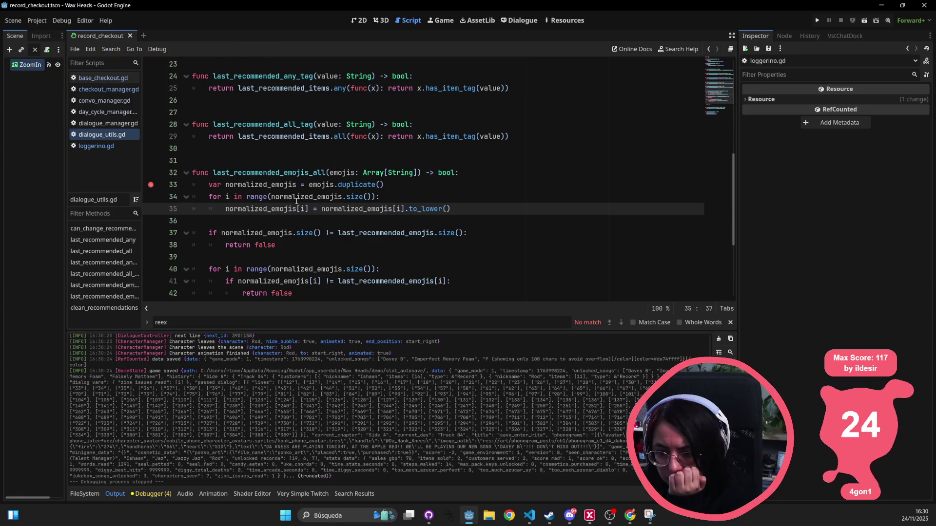
click(814, 22)
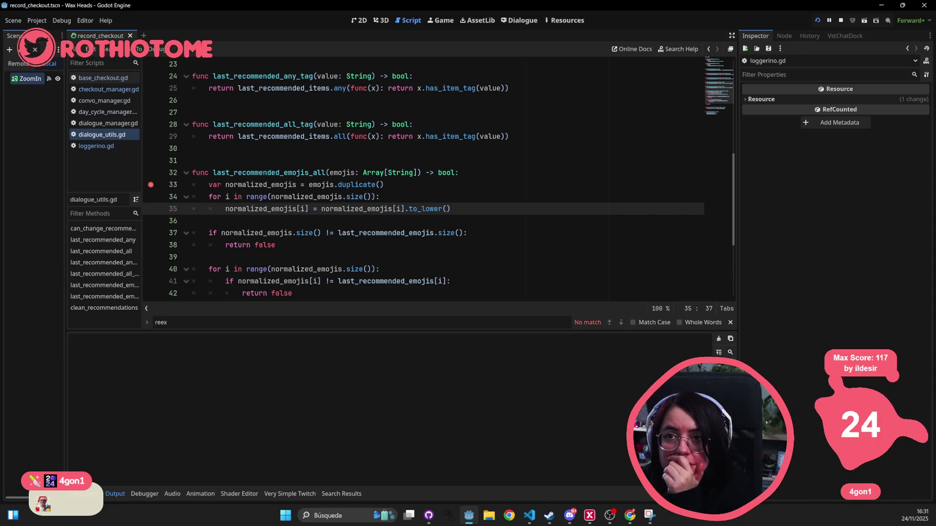
key(alt+Tab)
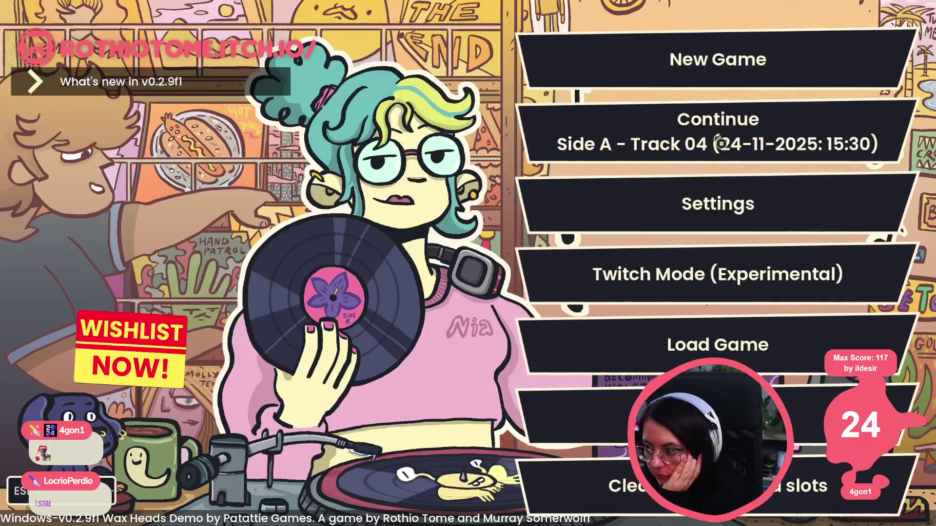
Step: Continue the Track 04 save, then pause and quit back to the main menu
click(564, 156)
key(Escape)
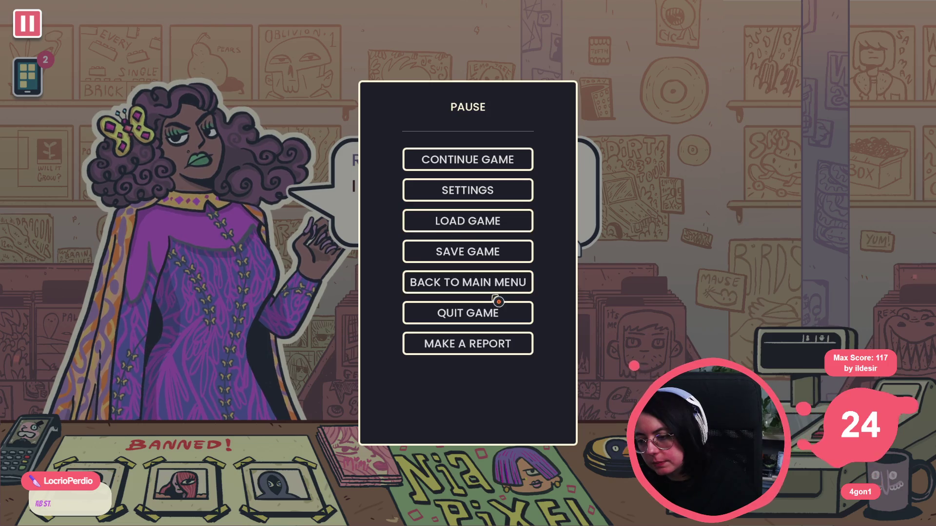
click(441, 288)
click(418, 298)
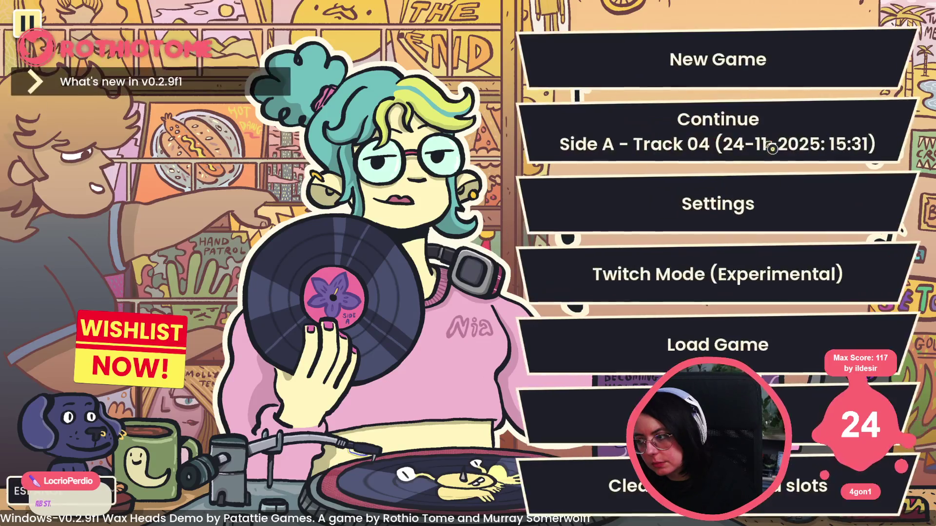
Step: Reload the save once more, quit to the title screen again, and open the developer console
click(688, 149)
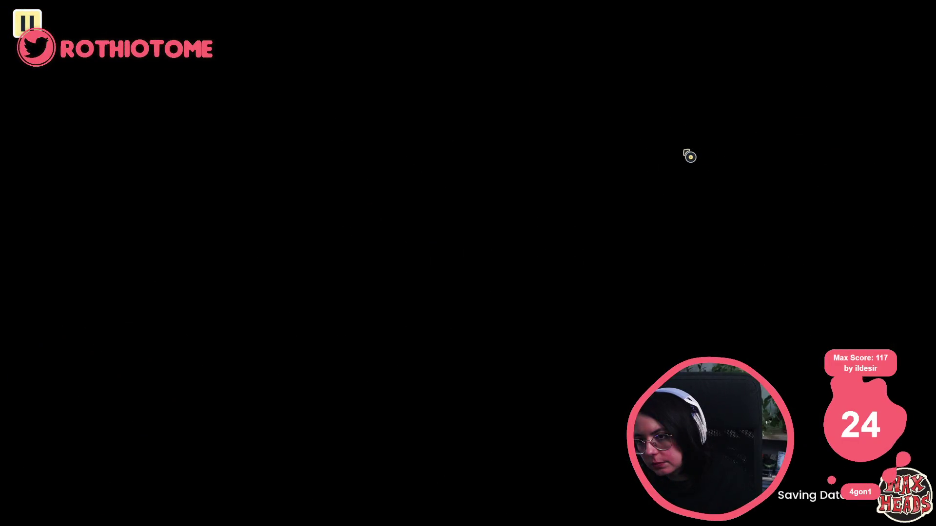
key(Escape)
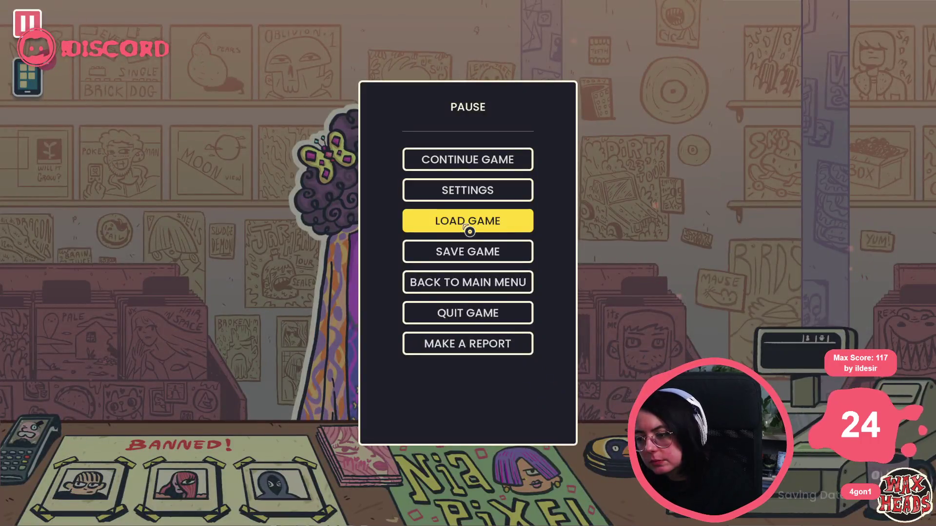
click(456, 290)
click(396, 289)
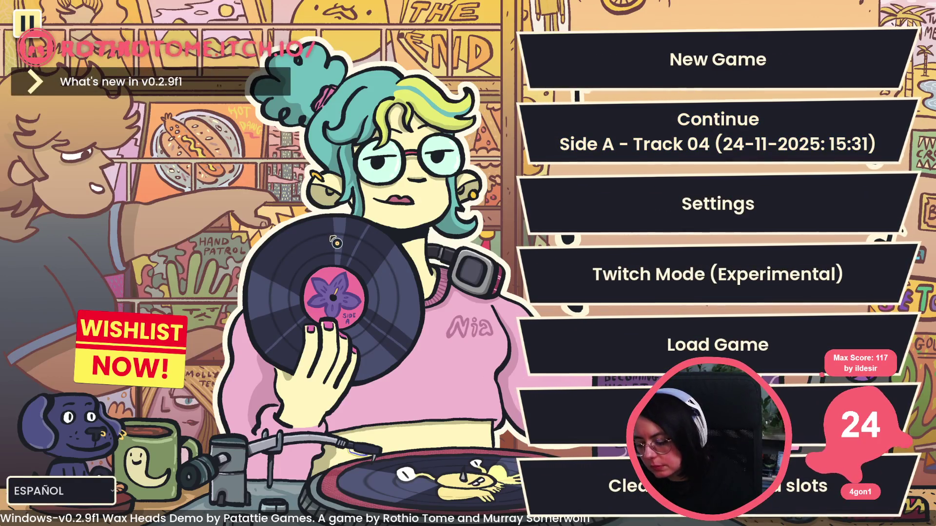
key(grave)
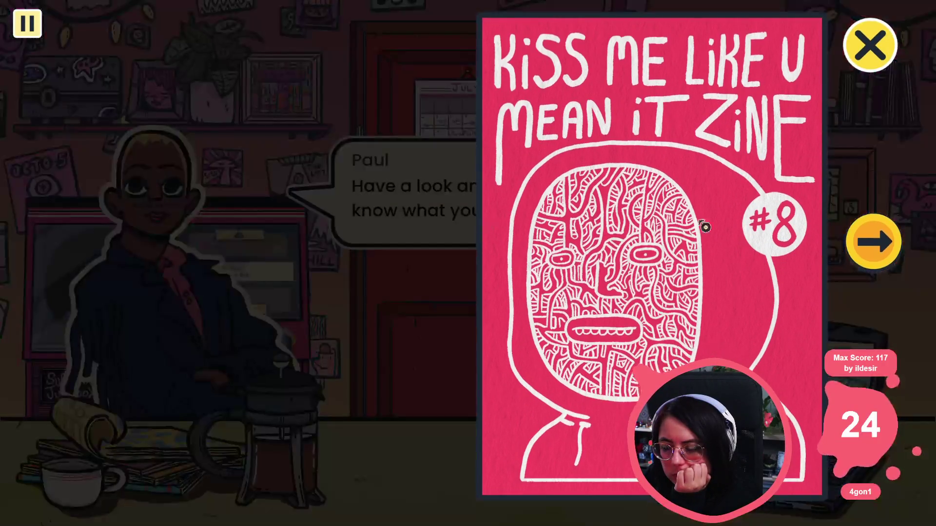
Step: Dismiss the zine, reply 'You'll be fine.', and get through the talent manager's introduction and goodbye
click(863, 103)
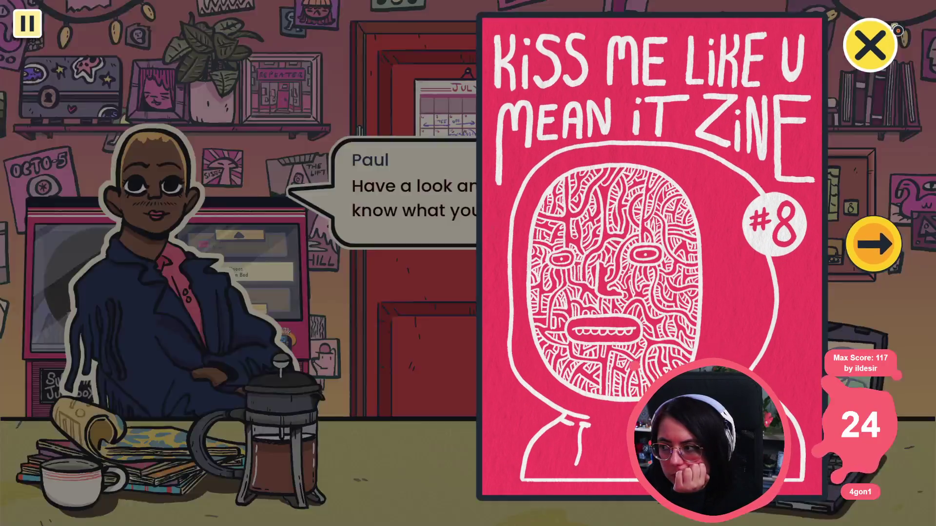
click(522, 189)
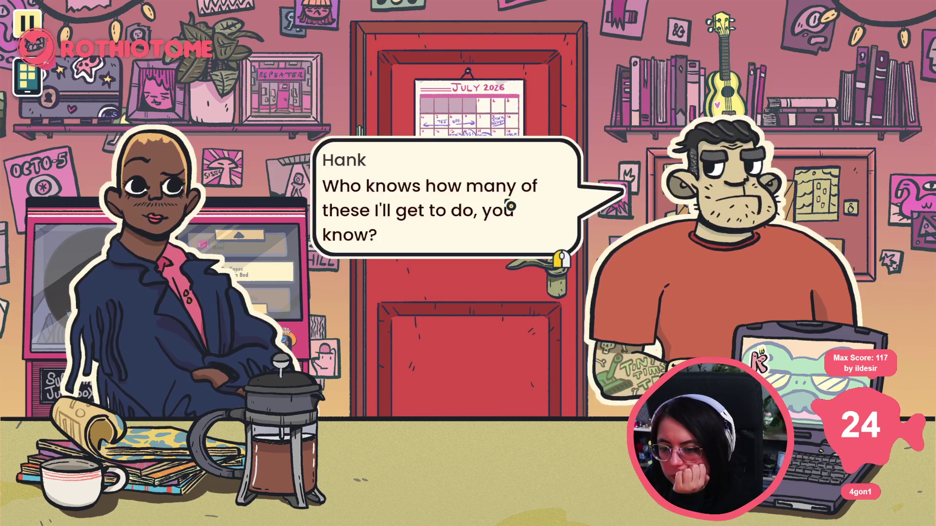
click(509, 207)
click(508, 188)
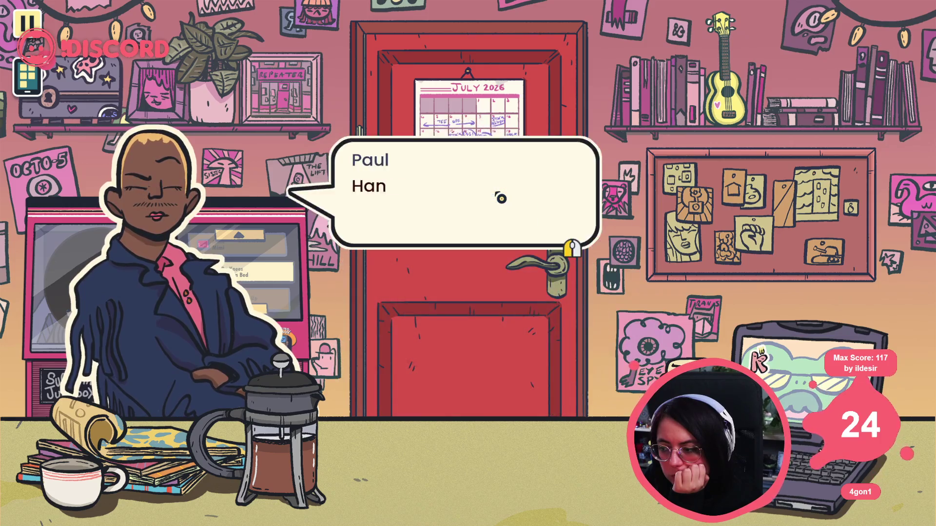
click(483, 211)
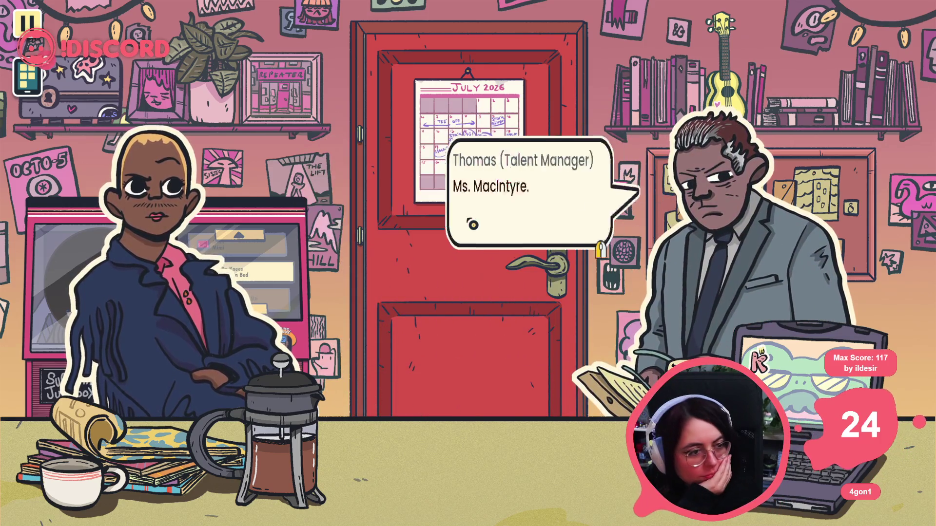
click(464, 241)
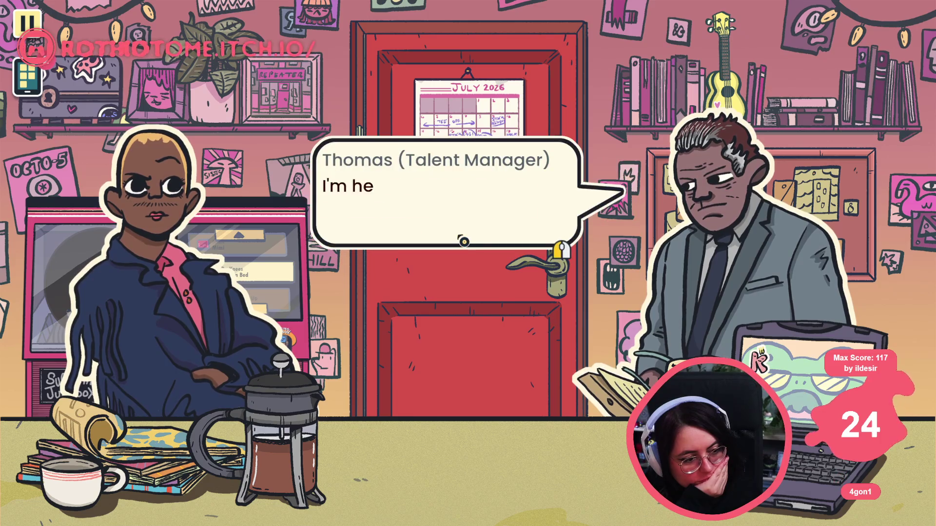
click(464, 241)
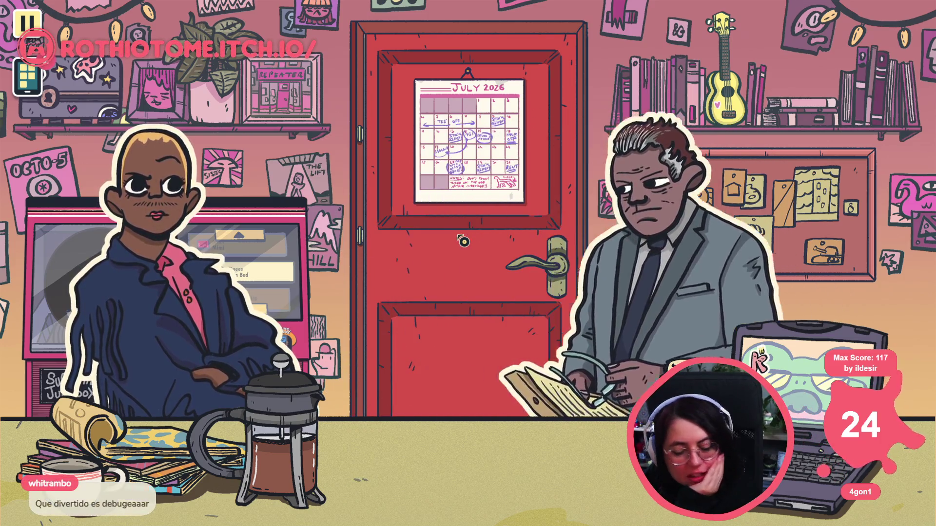
click(464, 242)
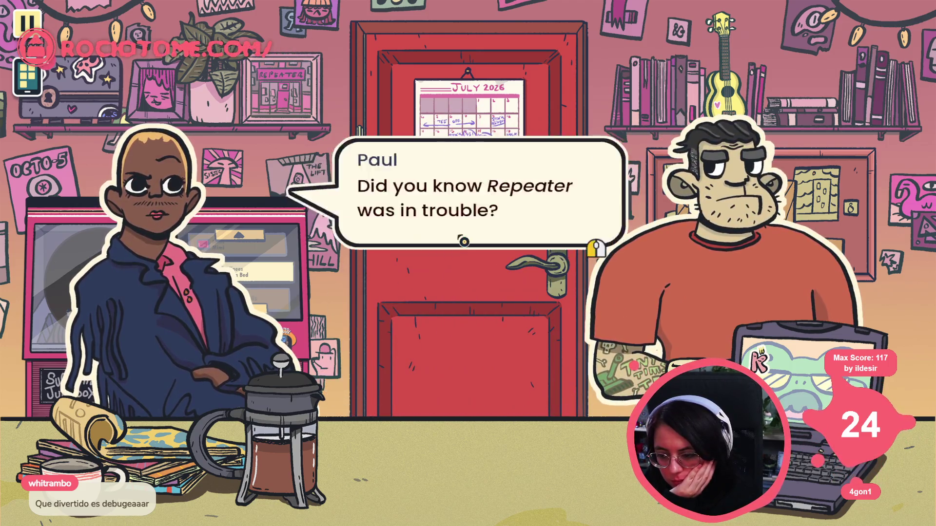
Step: Let Paul and Hank finish their argument, then confirm leaving the staff room
click(464, 241)
click(466, 239)
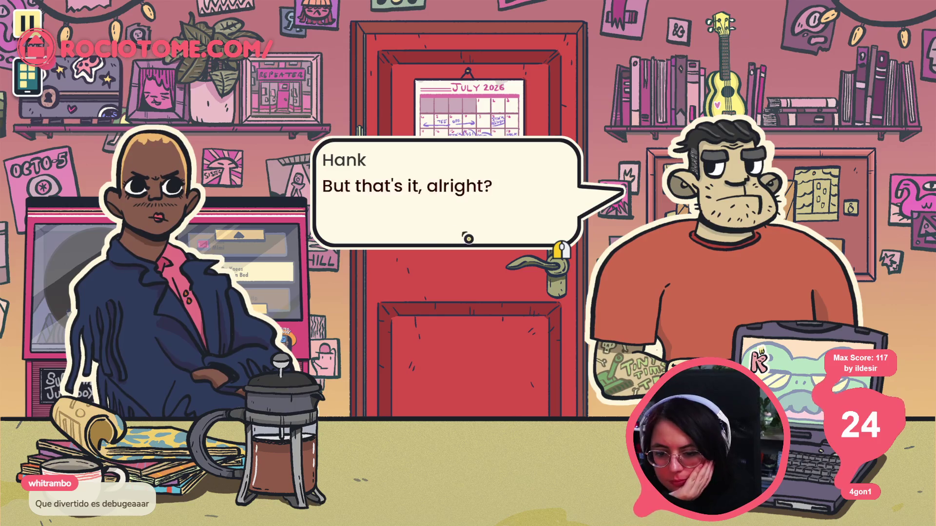
click(471, 239)
click(475, 213)
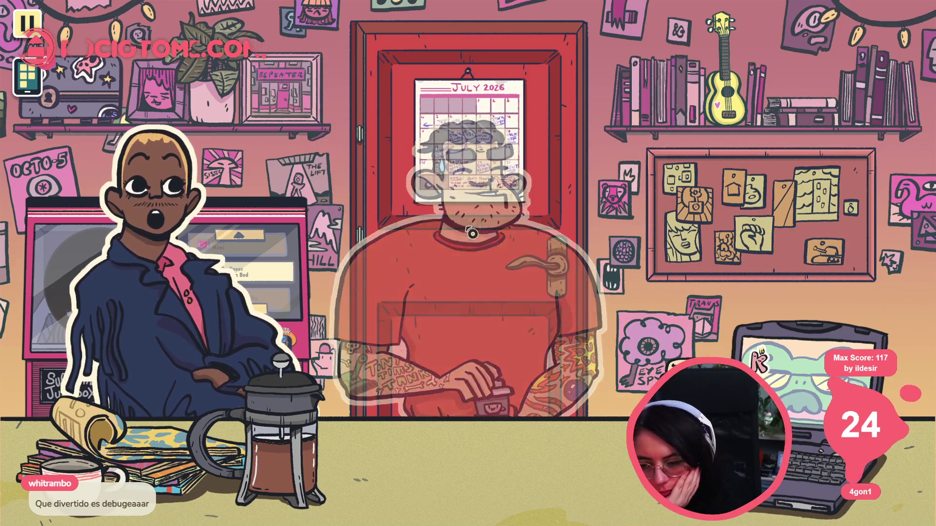
click(475, 213)
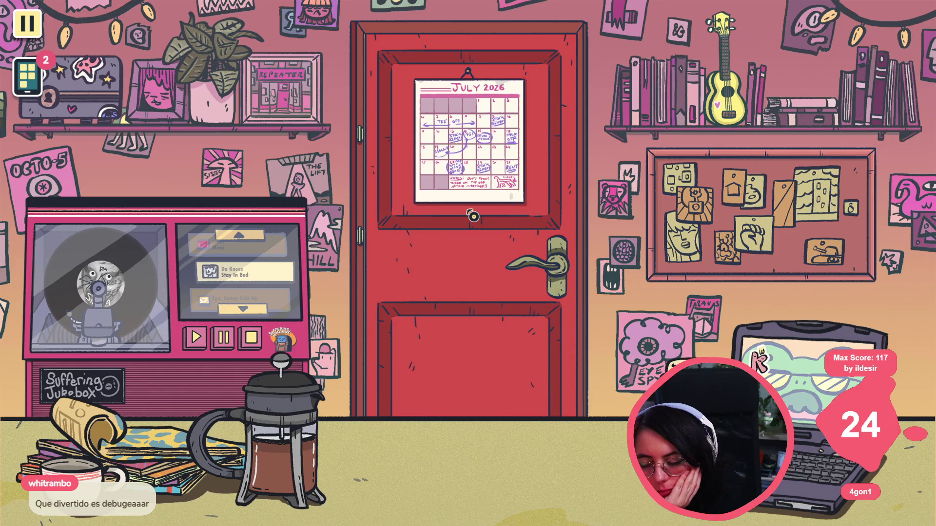
click(466, 215)
click(372, 261)
click(366, 266)
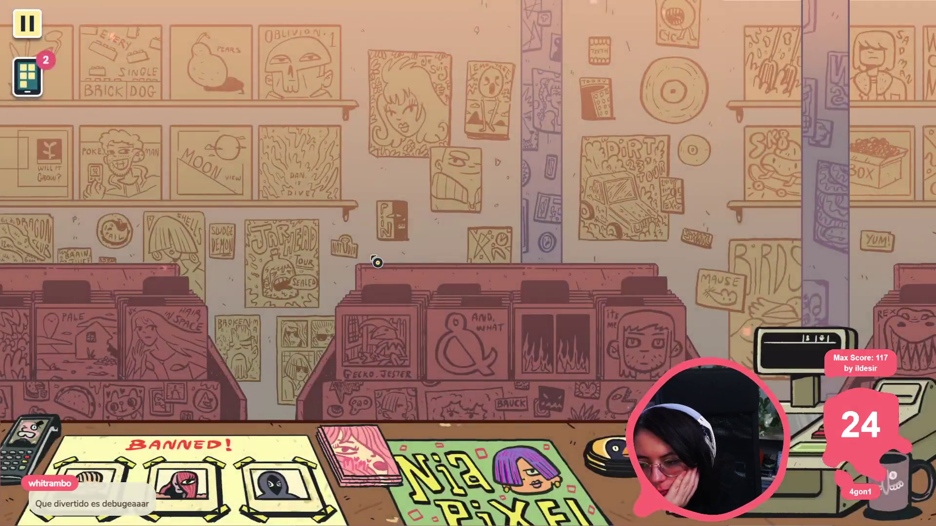
Step: Finish the morning chat, choose 'Let's open up!', and confirm opening the store
click(375, 263)
click(375, 264)
click(336, 271)
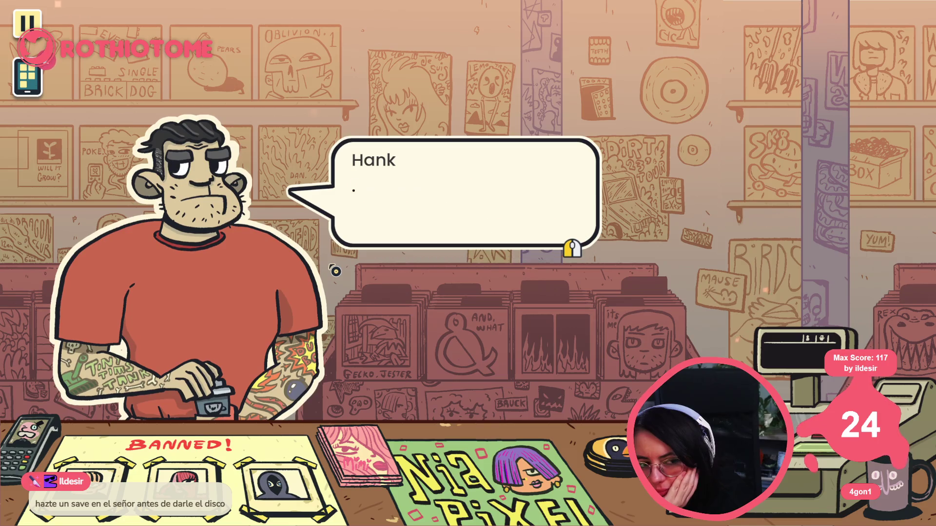
click(335, 271)
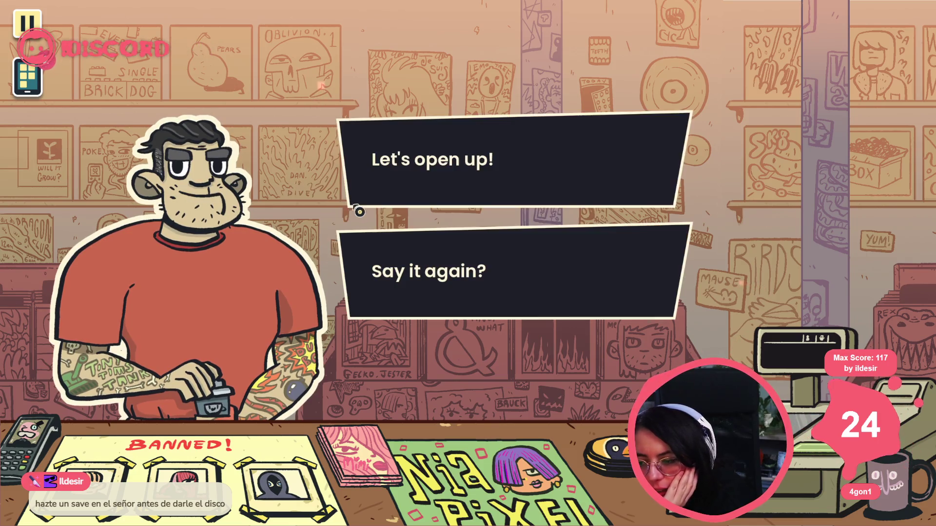
click(429, 161)
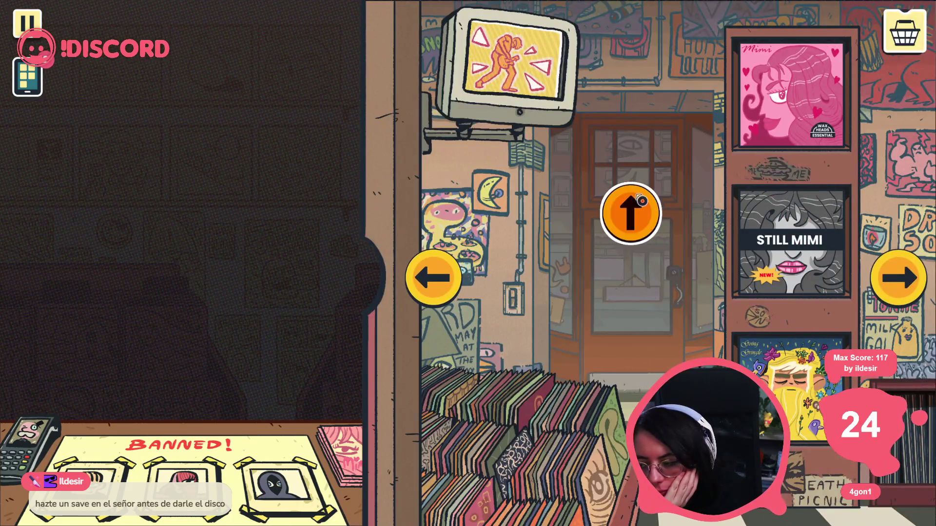
click(641, 201)
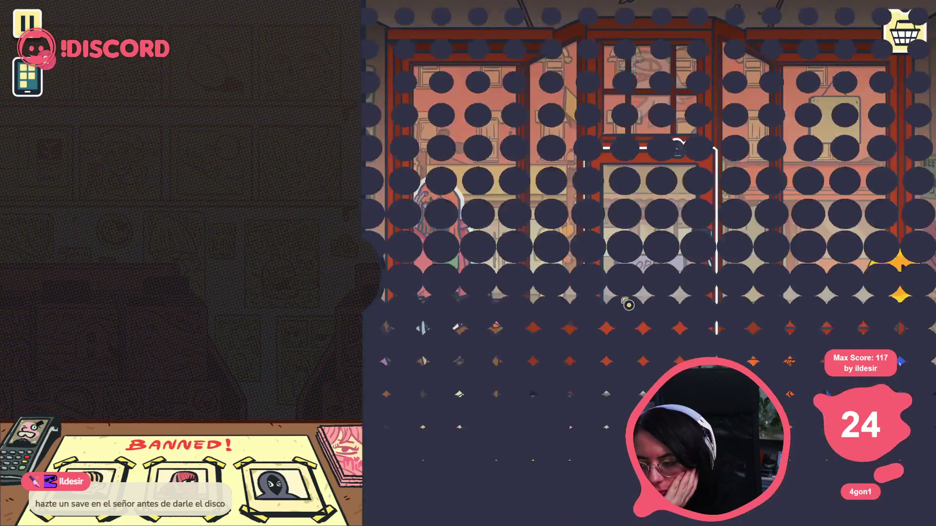
click(415, 284)
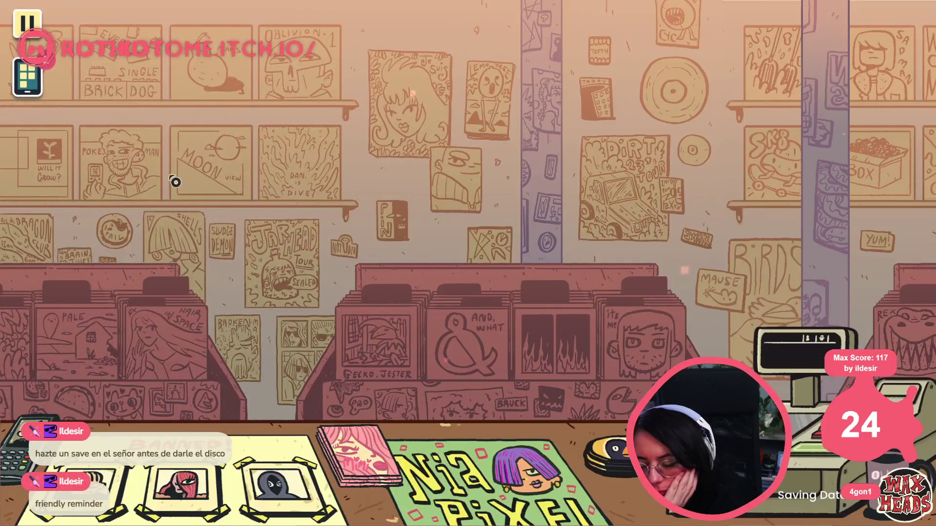
Step: Hear Ishaan's request, choose to look for a record, and move into the shop interior
click(166, 189)
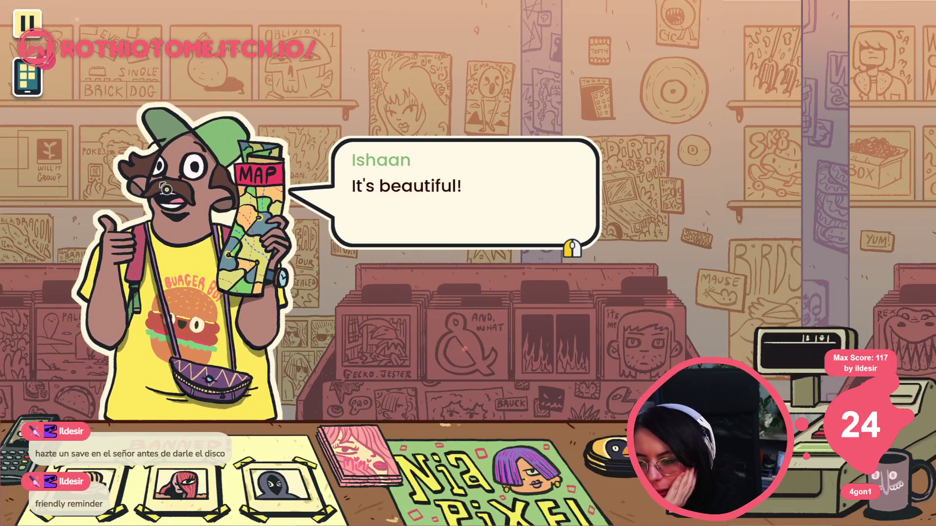
click(166, 188)
click(165, 189)
click(544, 190)
click(544, 190)
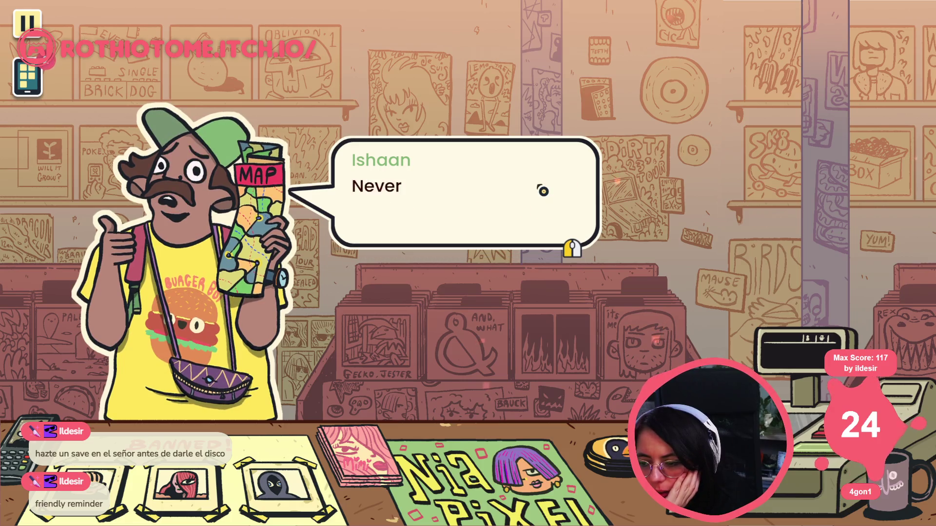
click(540, 193)
click(535, 191)
click(534, 188)
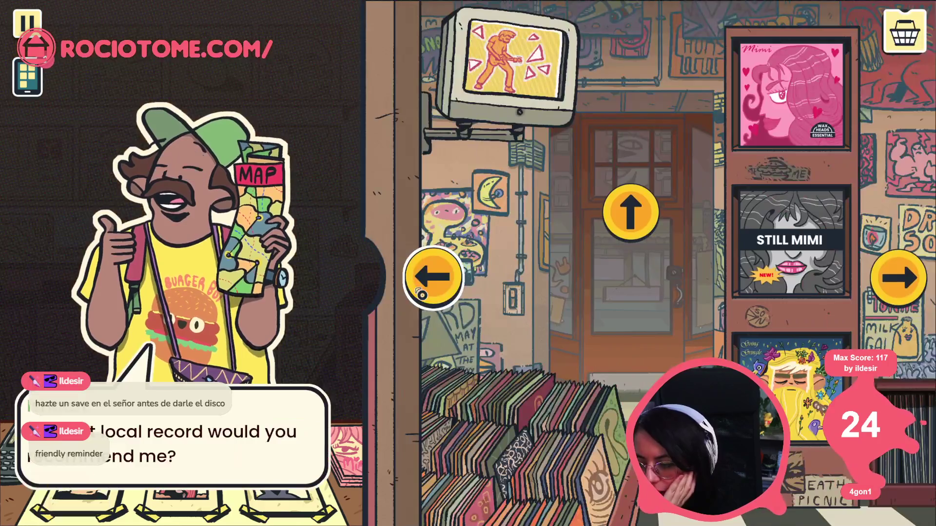
click(622, 209)
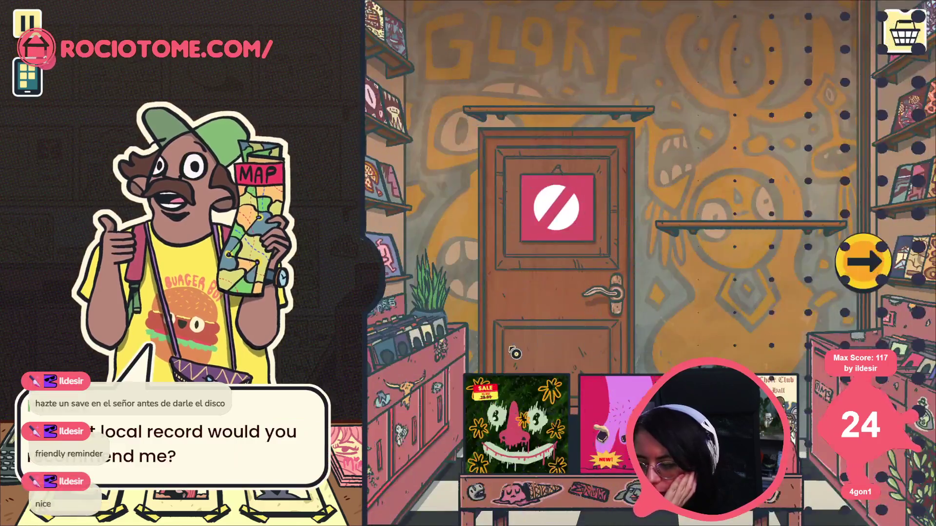
Step: Recommend the £9.99 Untitled Grass sale record with heart and fire emojis, insisting Ishaan take it
click(536, 418)
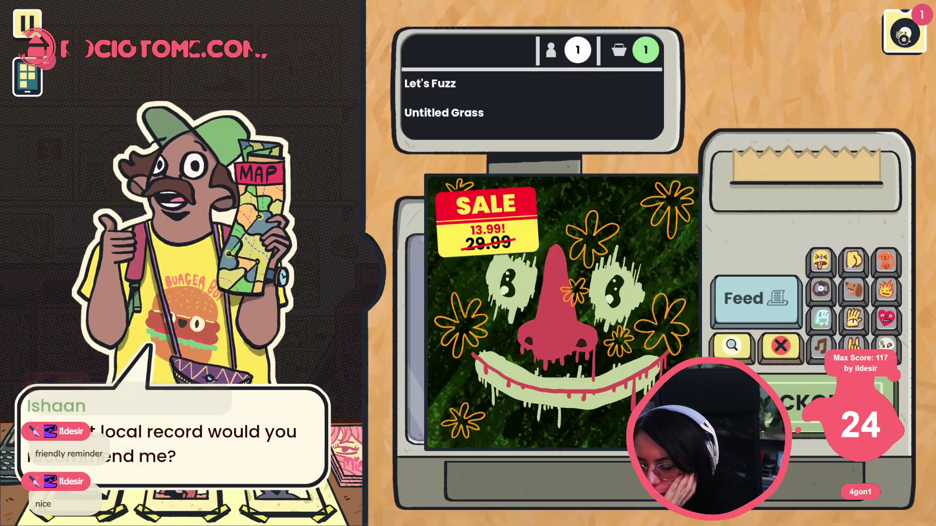
click(792, 312)
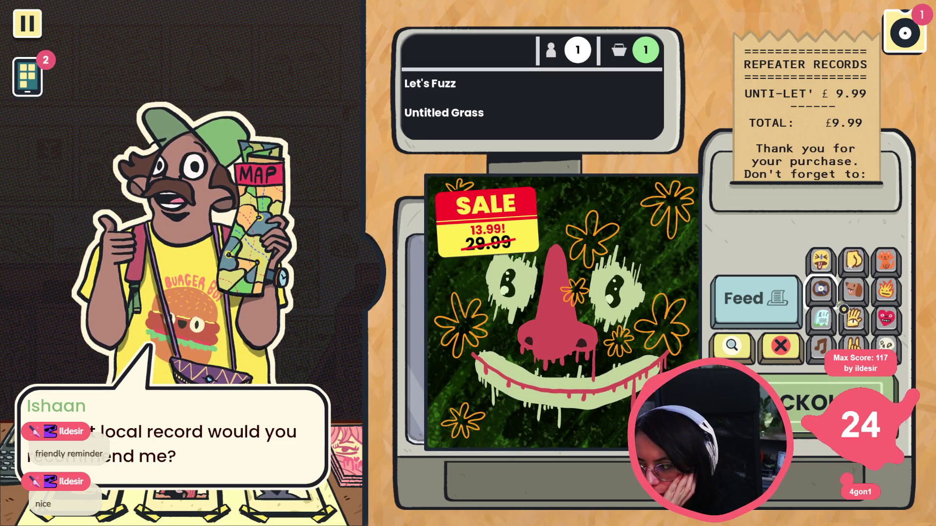
click(886, 322)
click(885, 292)
click(885, 292)
click(886, 292)
click(886, 292)
drag(561, 312, 392, 218)
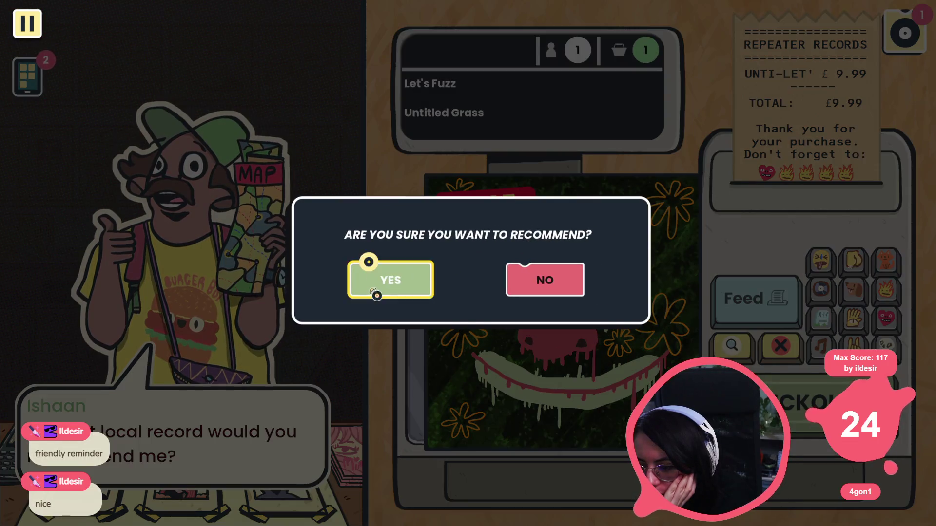
click(375, 295)
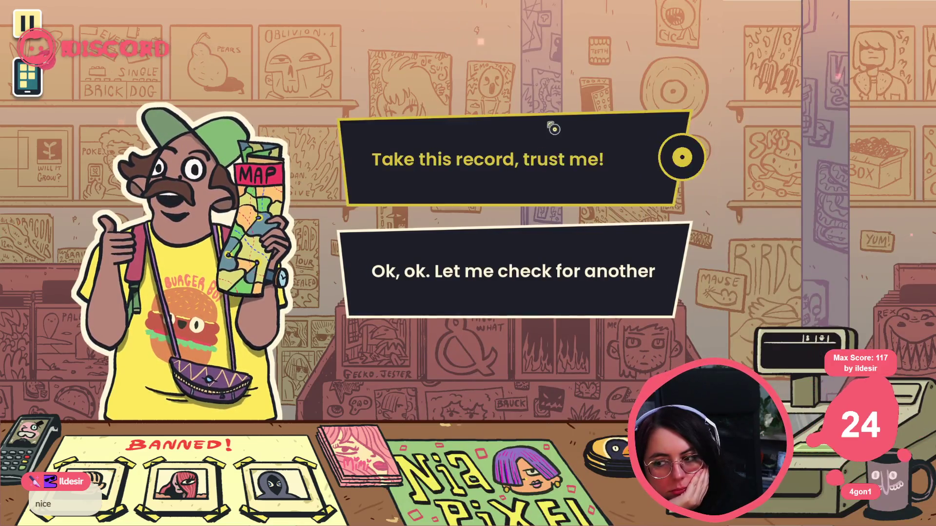
click(555, 131)
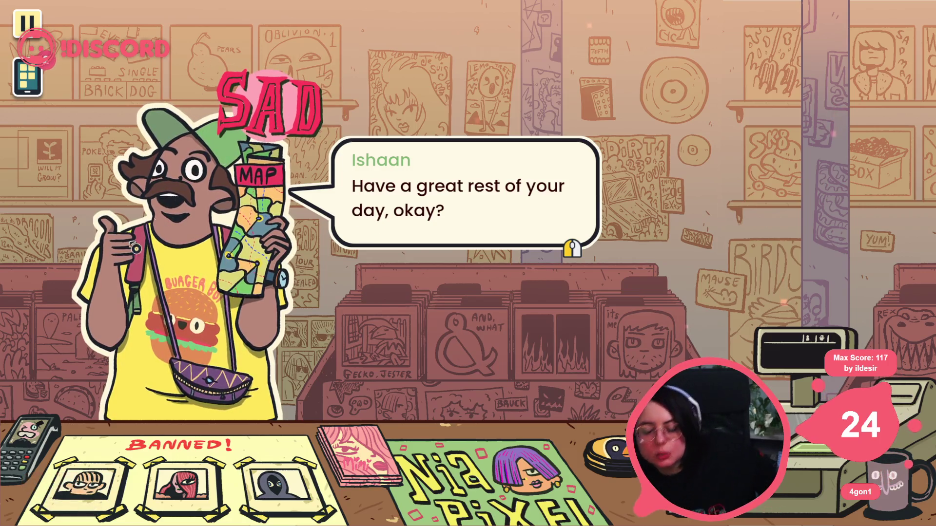
click(161, 221)
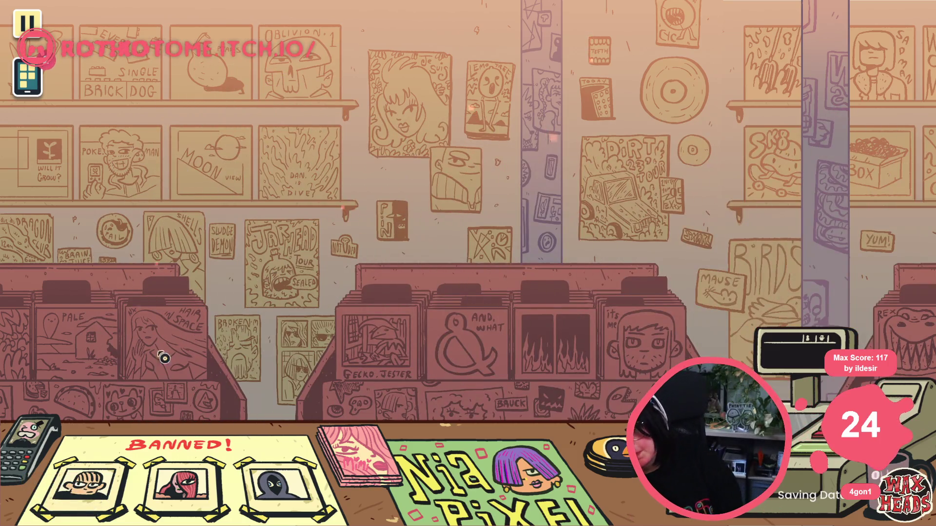
Step: Get through Jaz's introduction and skip past her song line
click(319, 244)
click(382, 251)
click(386, 280)
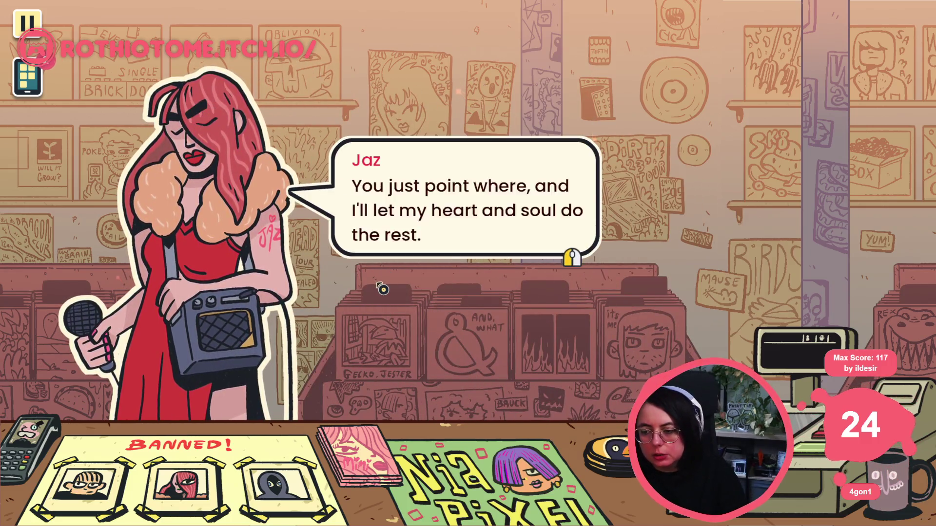
click(383, 289)
click(452, 324)
click(542, 156)
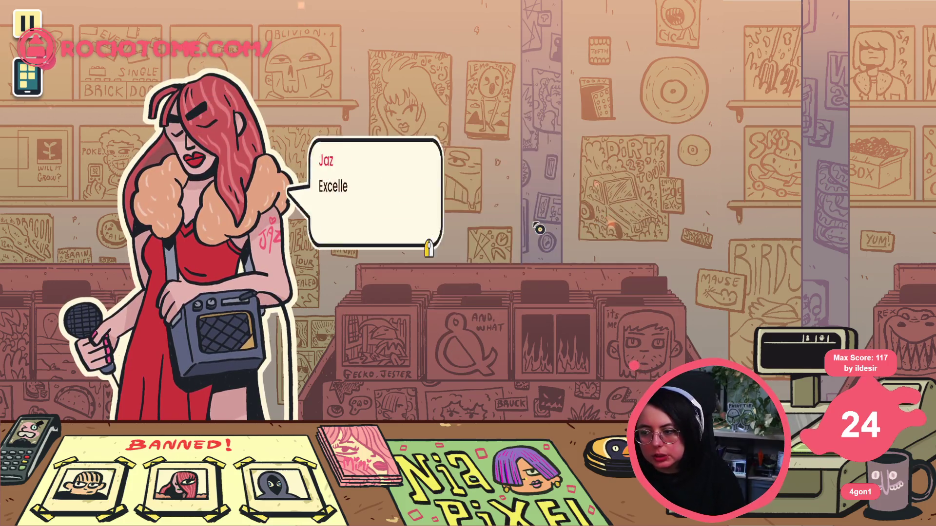
click(497, 278)
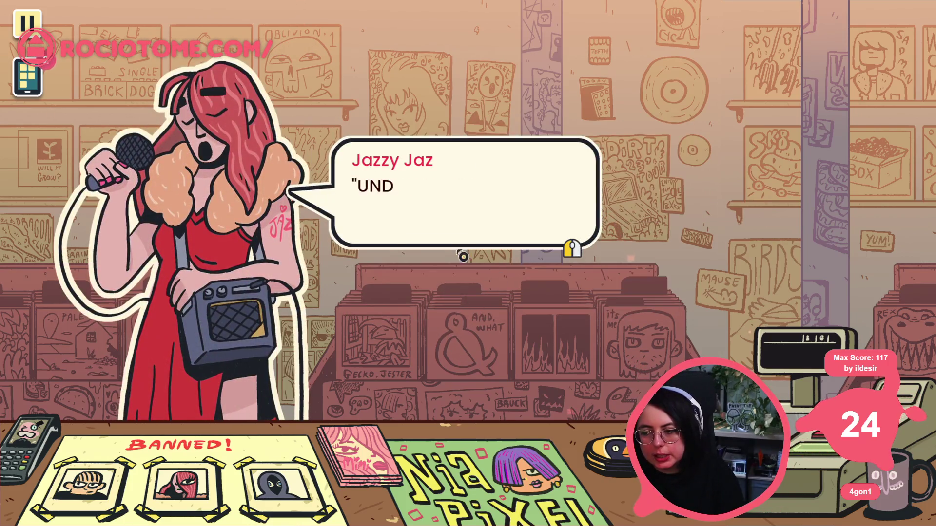
click(463, 254)
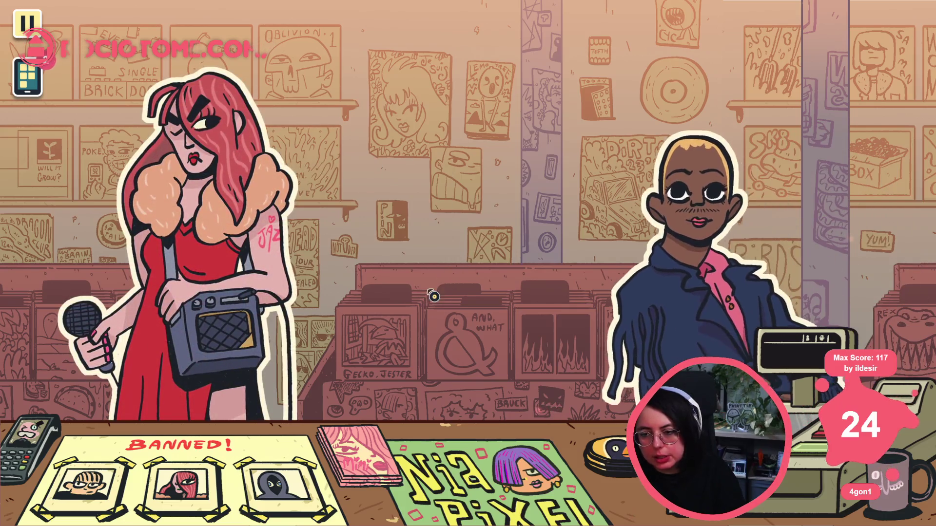
Step: Continue through Paul and Hank's exchange, asking 'Wow, people actually get banned?', until Rod arrives
click(414, 295)
click(400, 211)
click(401, 210)
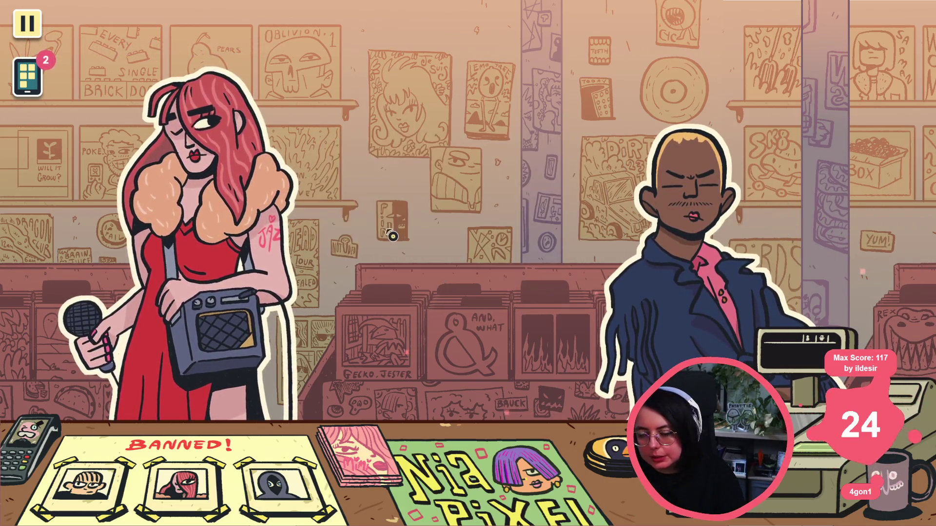
click(384, 244)
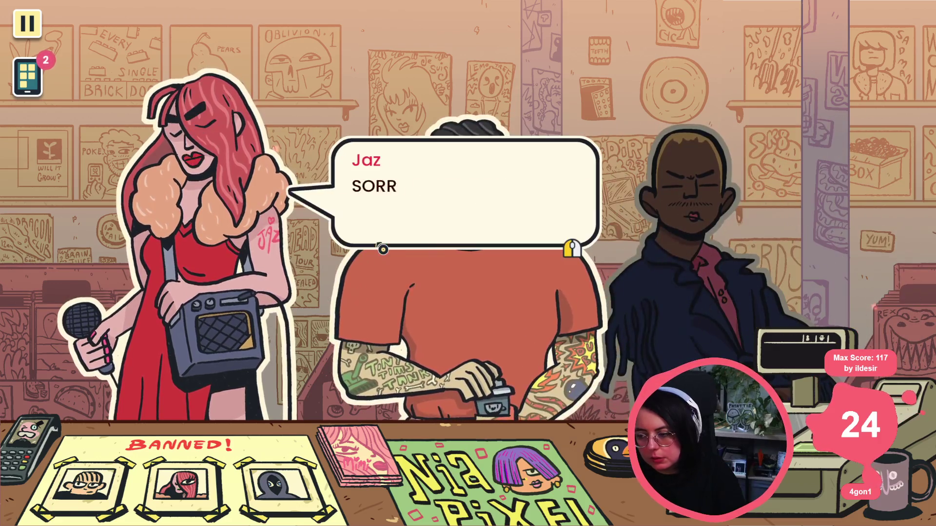
click(438, 250)
click(442, 258)
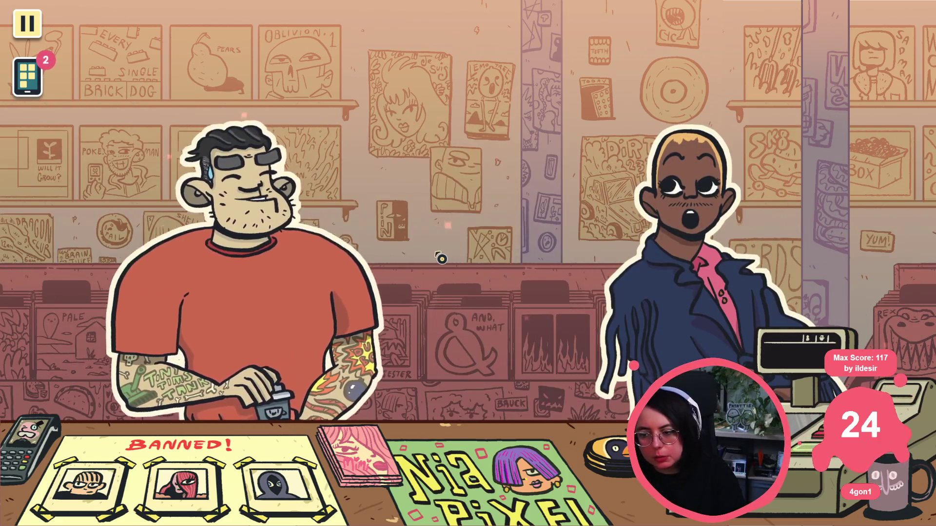
click(385, 283)
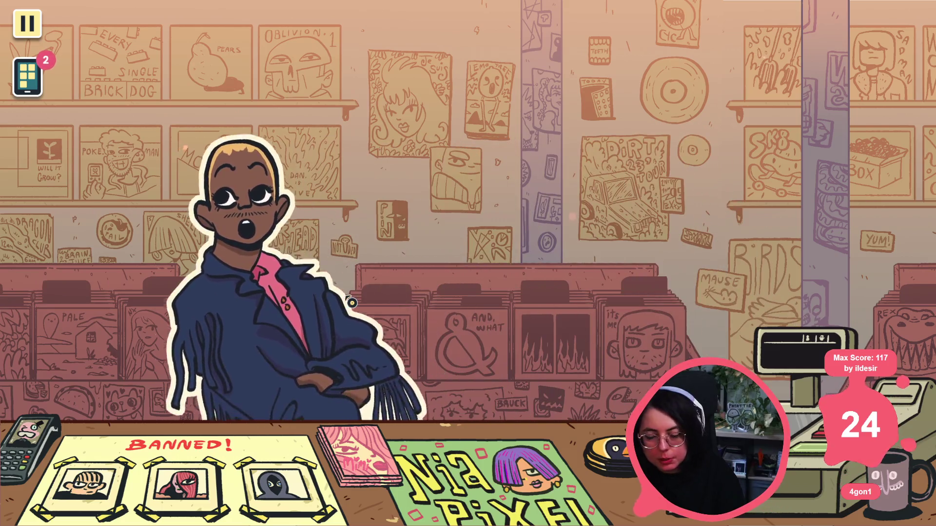
click(357, 292)
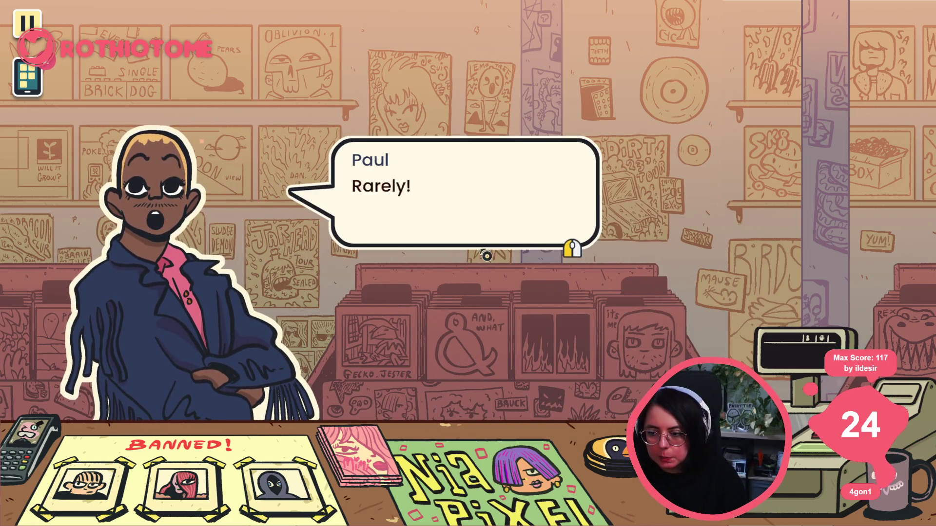
click(440, 313)
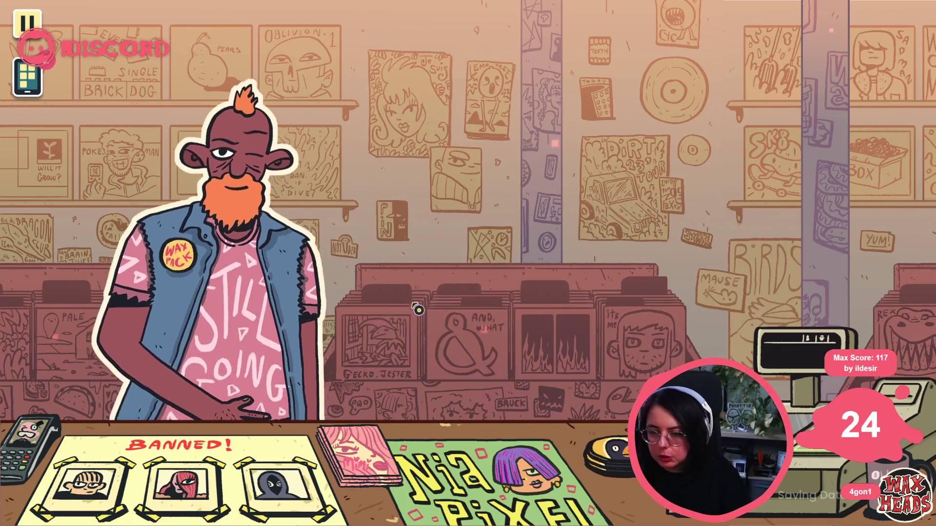
Step: Reply to Rod's greeting and hear his collectors-group talk and record request
click(536, 234)
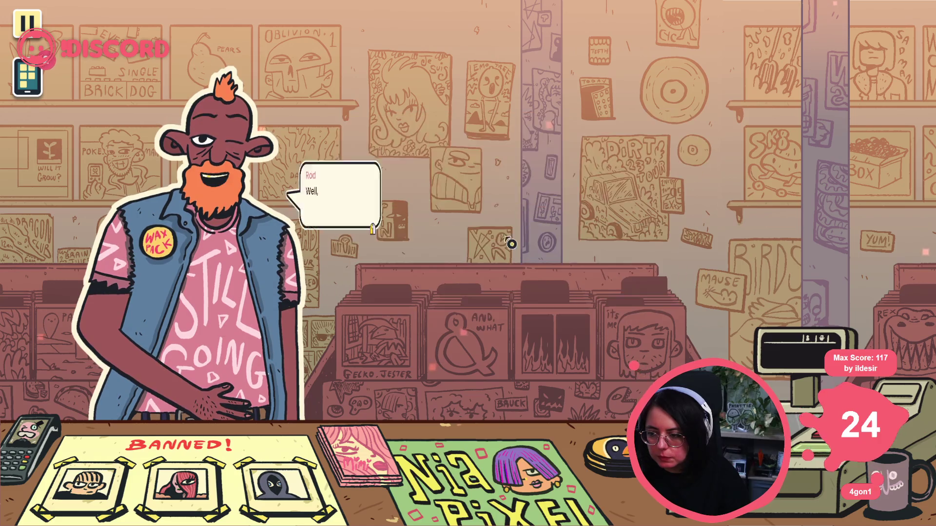
click(502, 255)
click(416, 282)
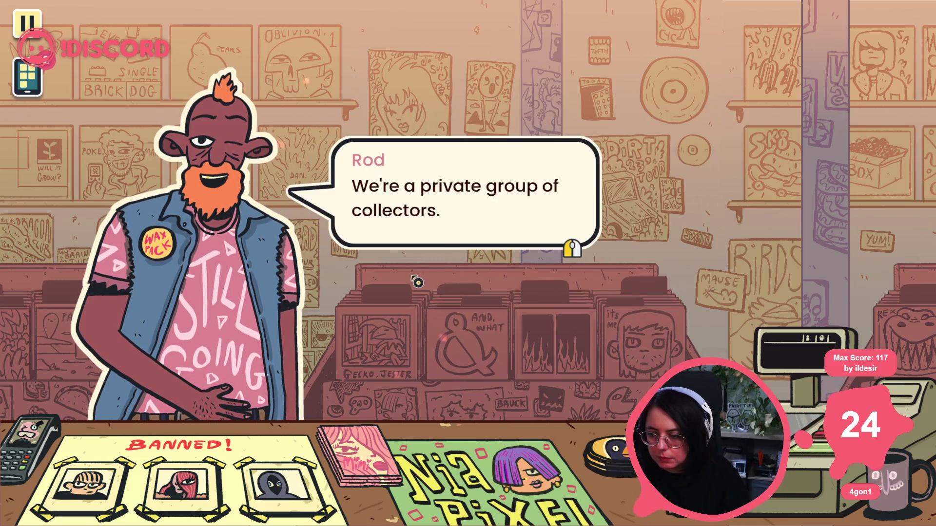
click(418, 282)
click(418, 283)
click(383, 240)
click(384, 242)
click(384, 242)
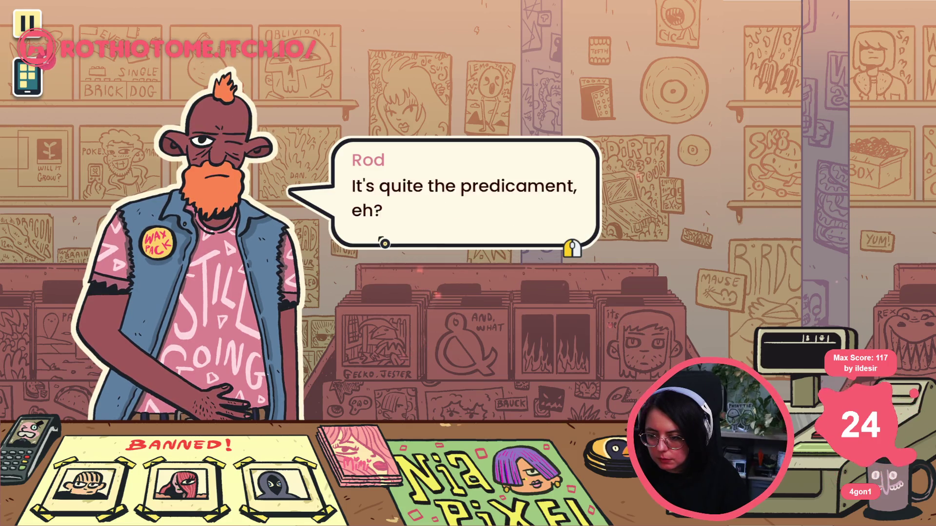
click(384, 241)
click(384, 239)
click(385, 235)
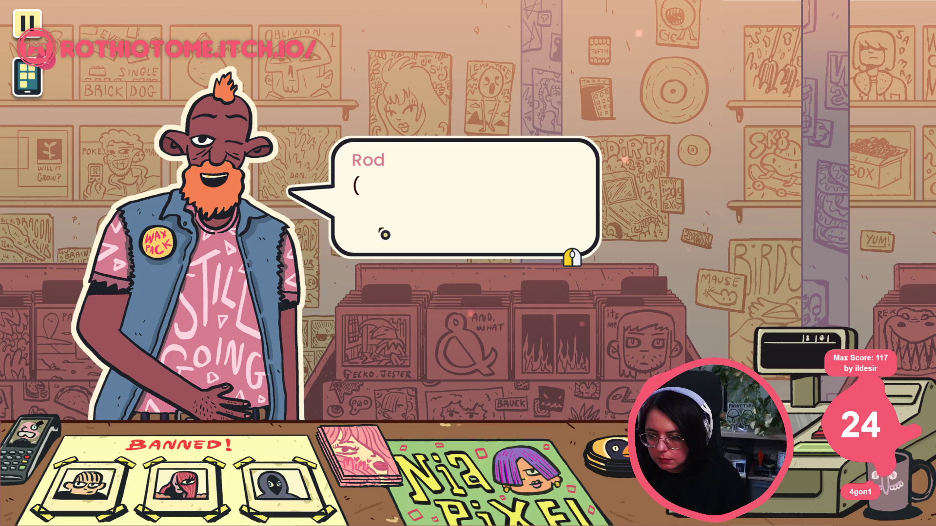
click(386, 232)
Step: Check out Still Mimi, confirm recommending it to Rod, and insist he take it
click(421, 180)
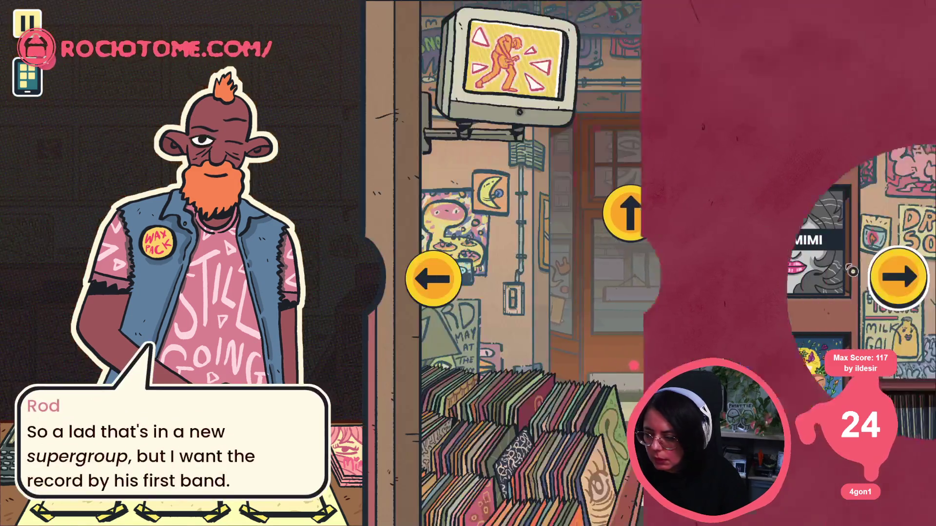
click(904, 32)
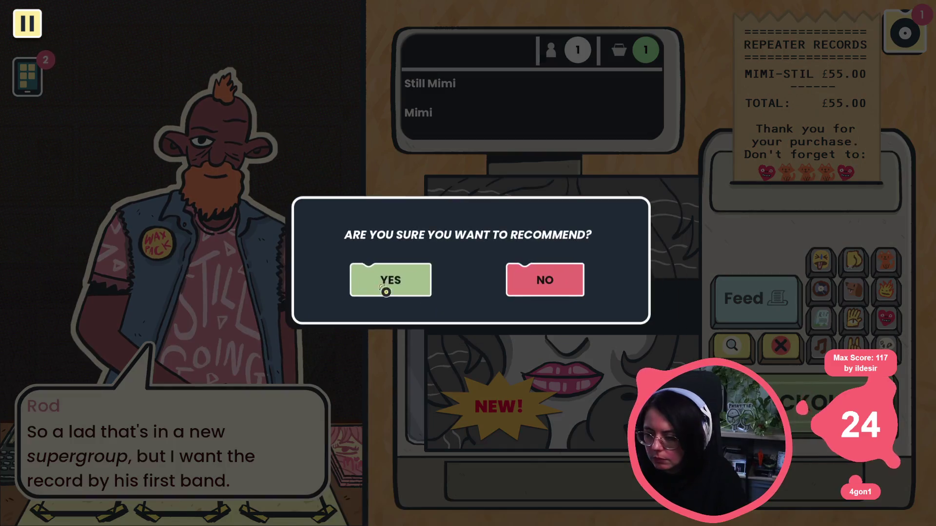
click(379, 288)
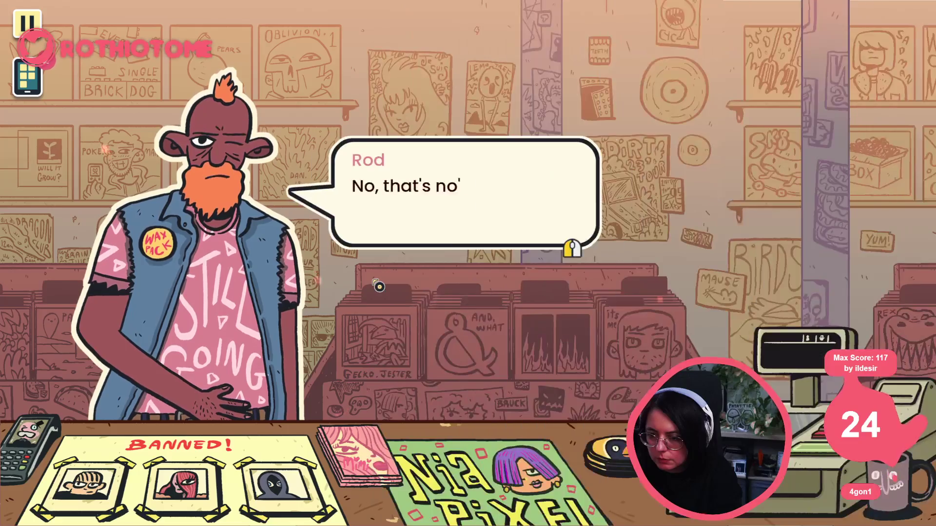
click(420, 167)
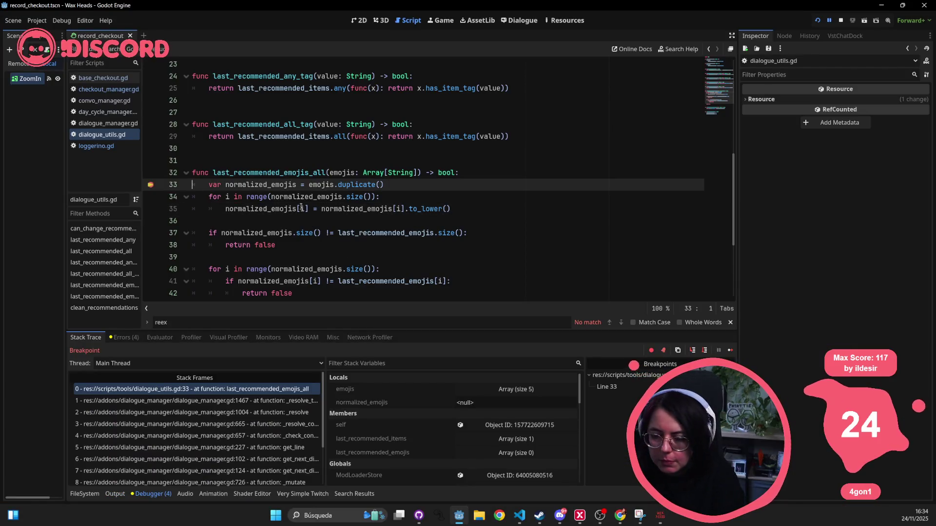
Step: Inspect variable values at the breakpoint and select last_recommended_emojis on line 37
mouse_move(327, 183)
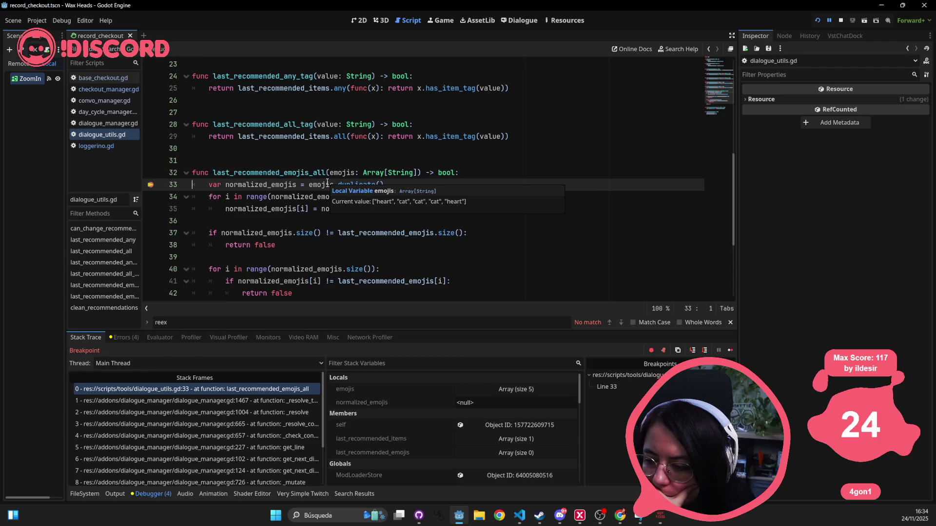
mouse_move(272, 185)
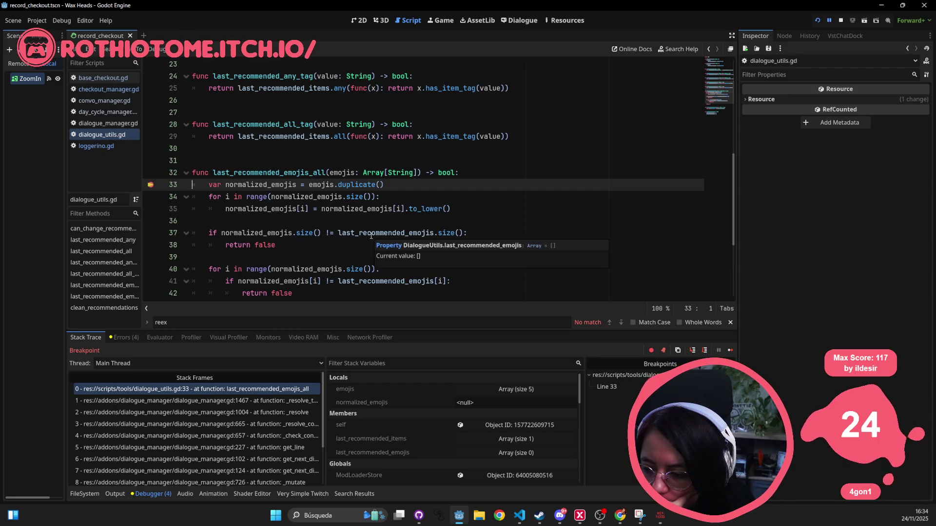
double_click(371, 233)
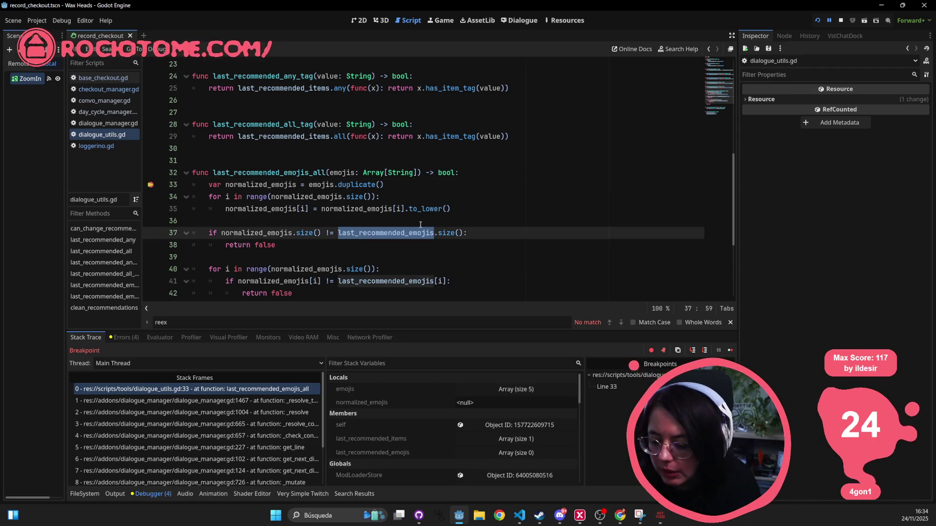
Step: Search all scripts for last_recommended_emojis and open the line 177 match in base_checkout.gd
key(ctrl+shift+f)
key(Return)
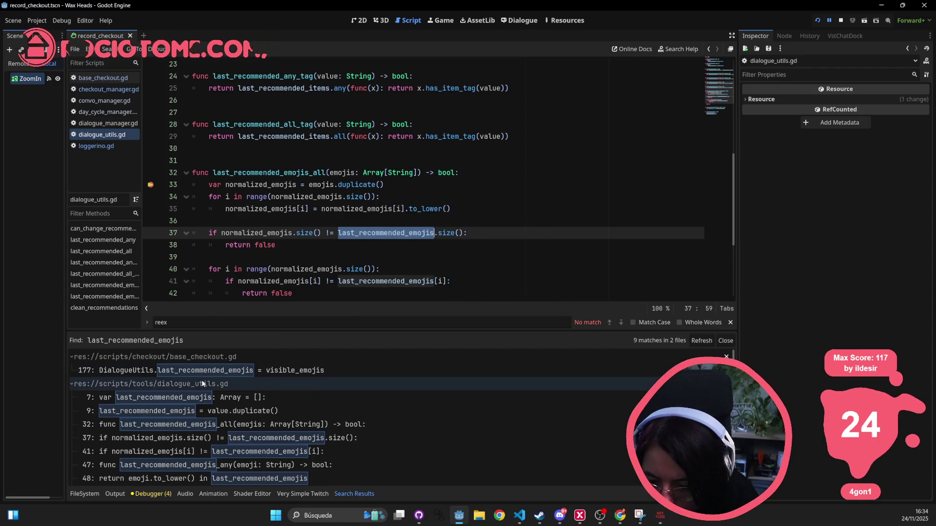
click(214, 371)
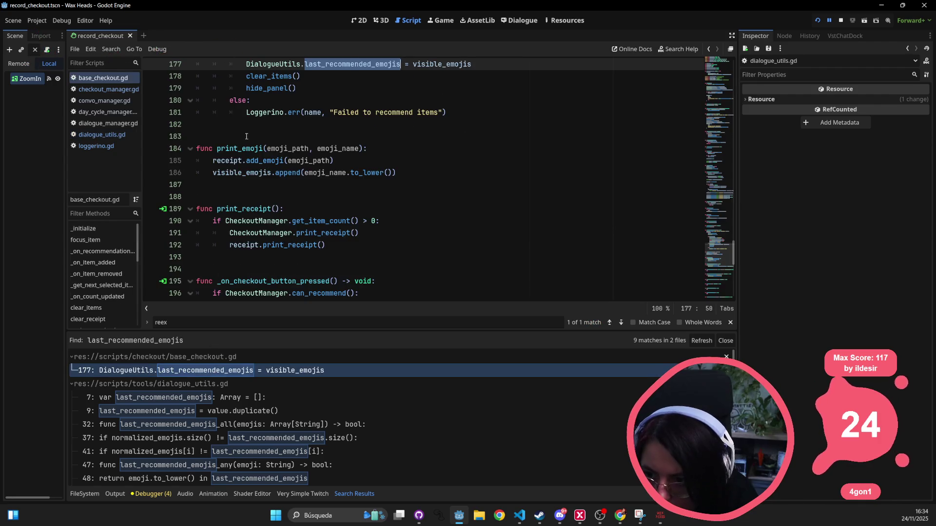
scroll(244, 135, up, 3)
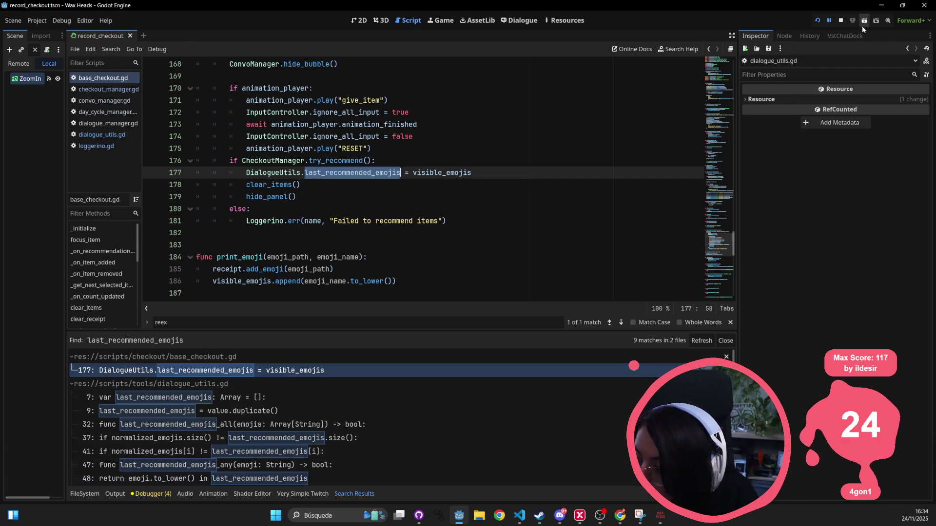
click(519, 515)
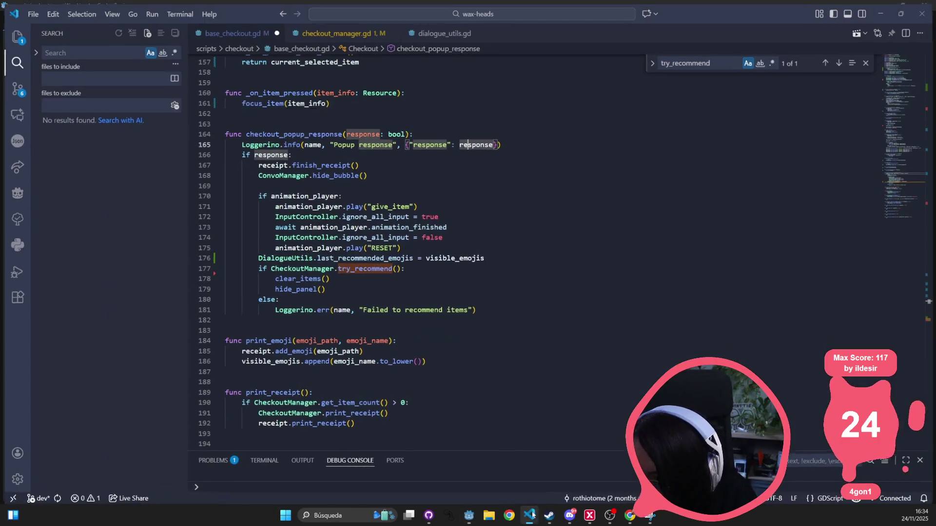
Step: Put the last_recommended_emojis assignment above the try_recommend check, then reload the played scene in Godot
mouse_move(353, 237)
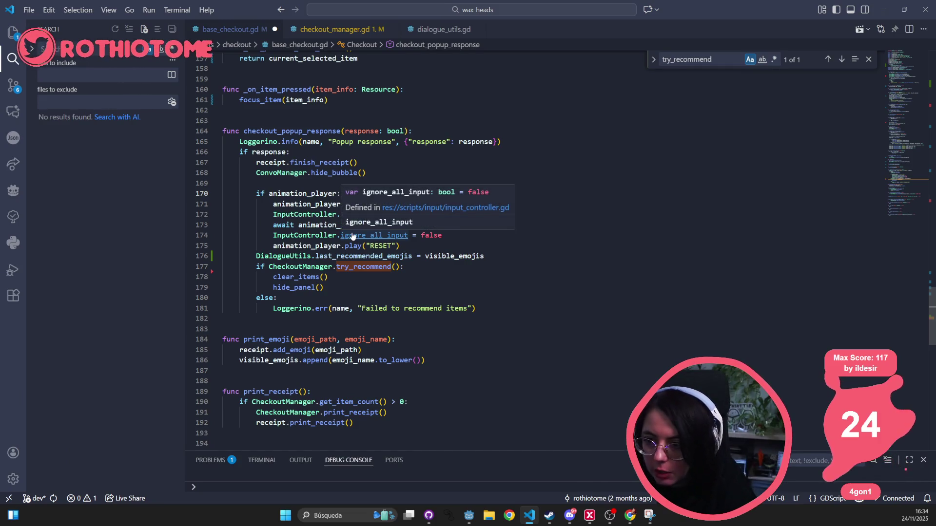
key(alt+Tab)
click(817, 21)
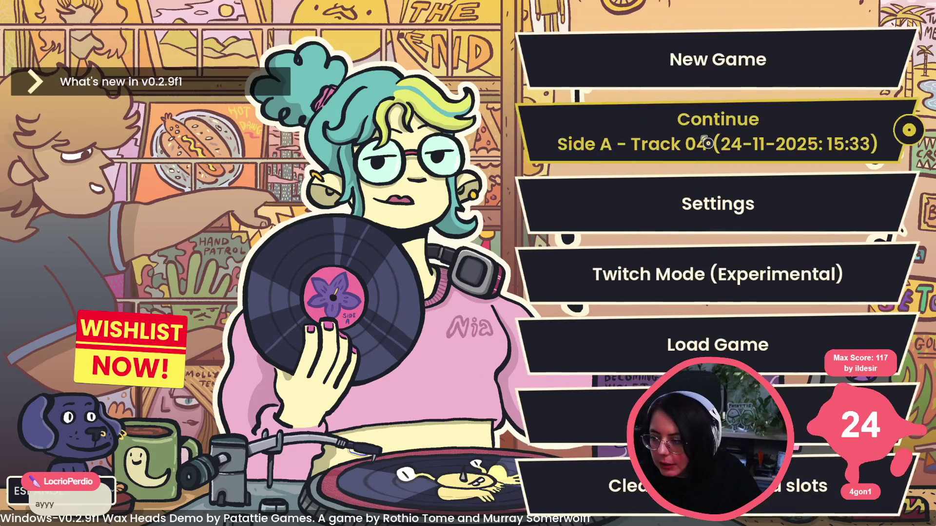
Step: Continue from the latest save and advance Rod's dialogue through his request to the record search
click(649, 141)
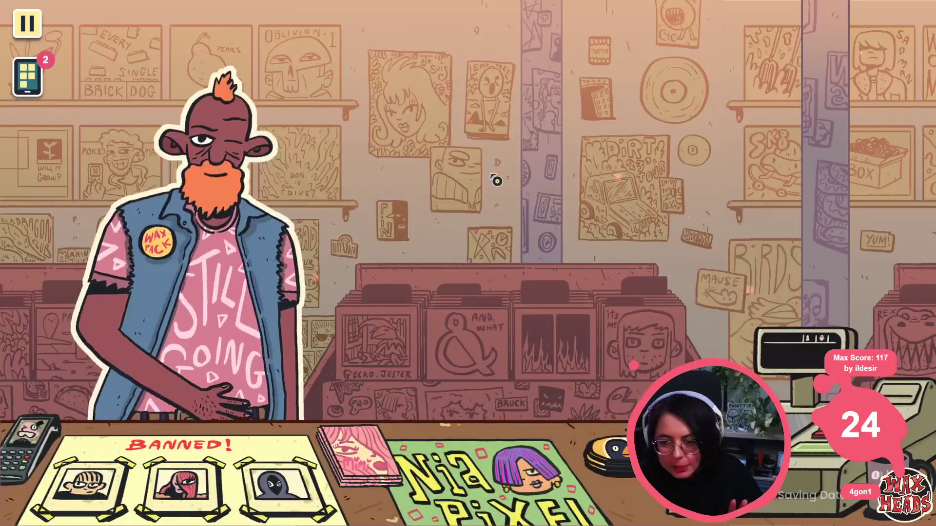
click(496, 180)
click(478, 183)
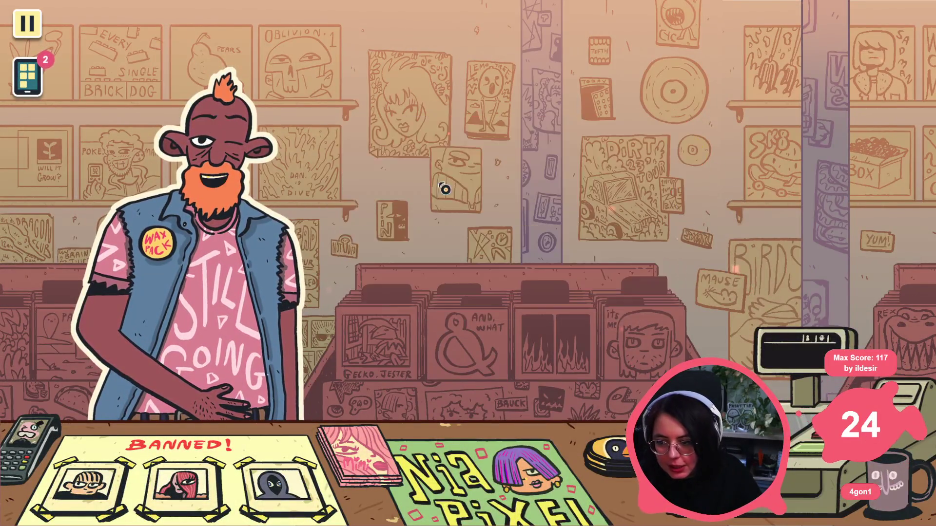
click(226, 220)
click(355, 186)
click(342, 229)
click(298, 234)
click(409, 233)
click(523, 232)
click(480, 238)
click(444, 246)
click(444, 245)
click(444, 248)
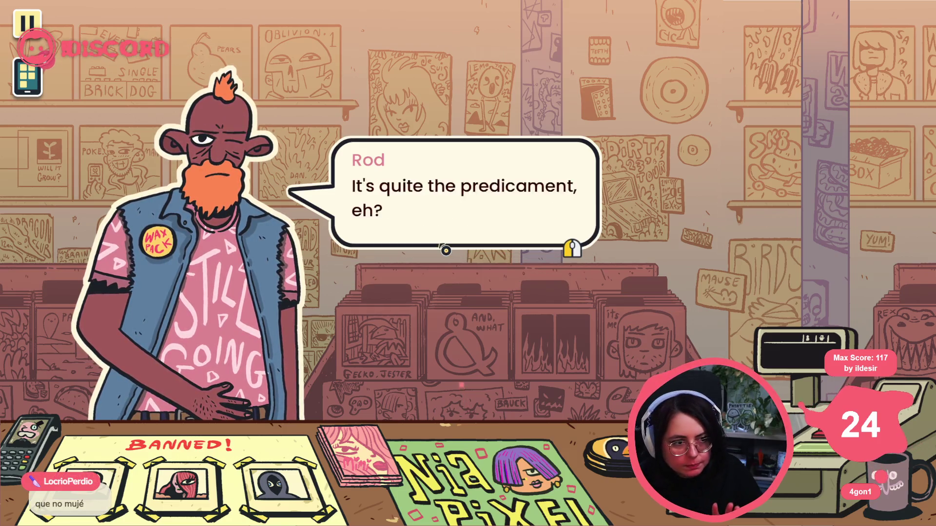
click(444, 247)
click(445, 248)
click(445, 250)
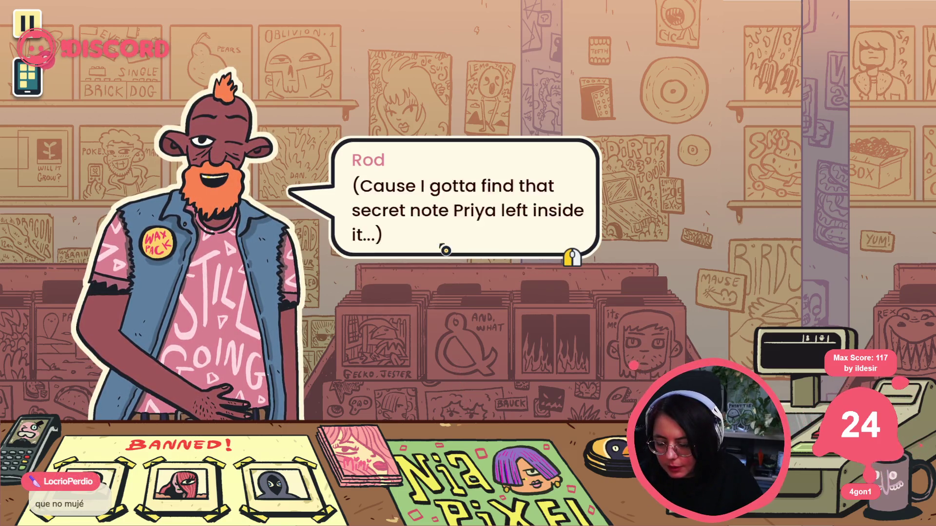
click(443, 248)
click(444, 250)
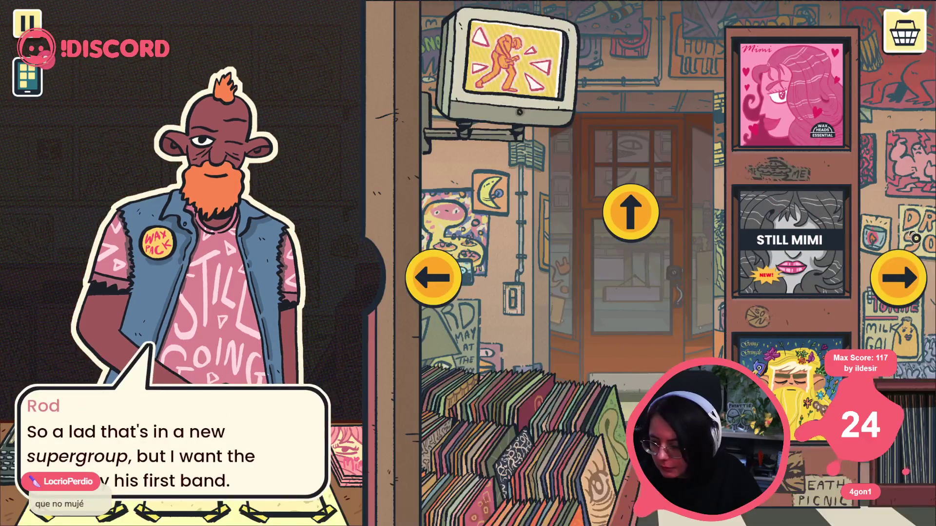
Step: Ring up Still Mimi, add heart and cat stickers to the receipt, and confirm the recommendation
click(799, 244)
click(756, 298)
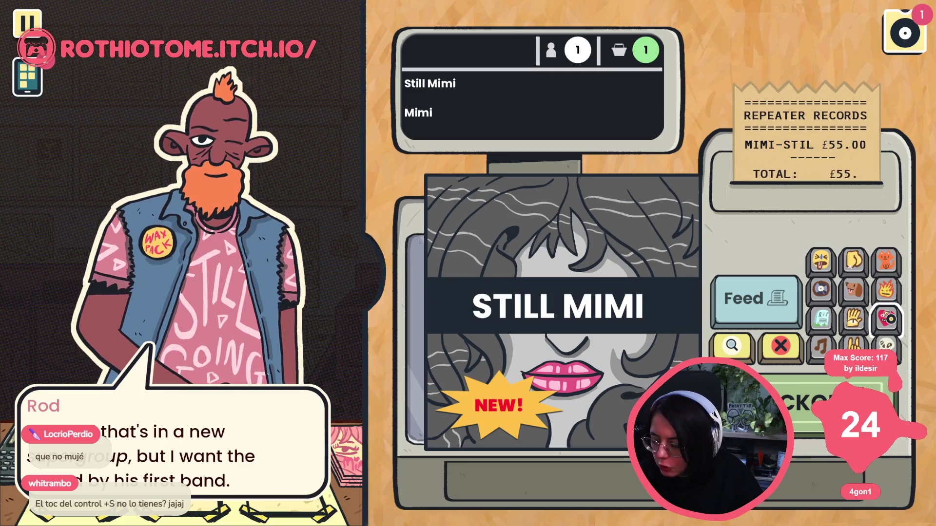
click(887, 319)
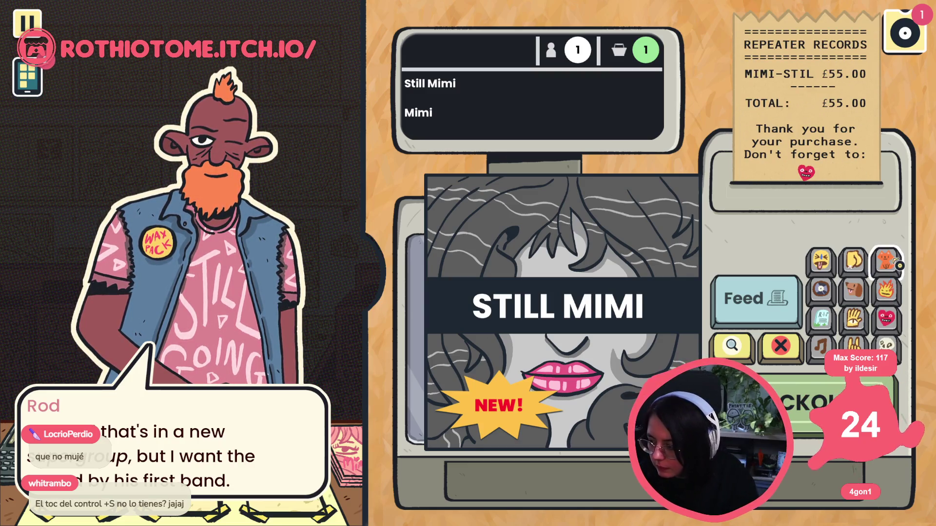
click(895, 264)
click(886, 320)
click(839, 402)
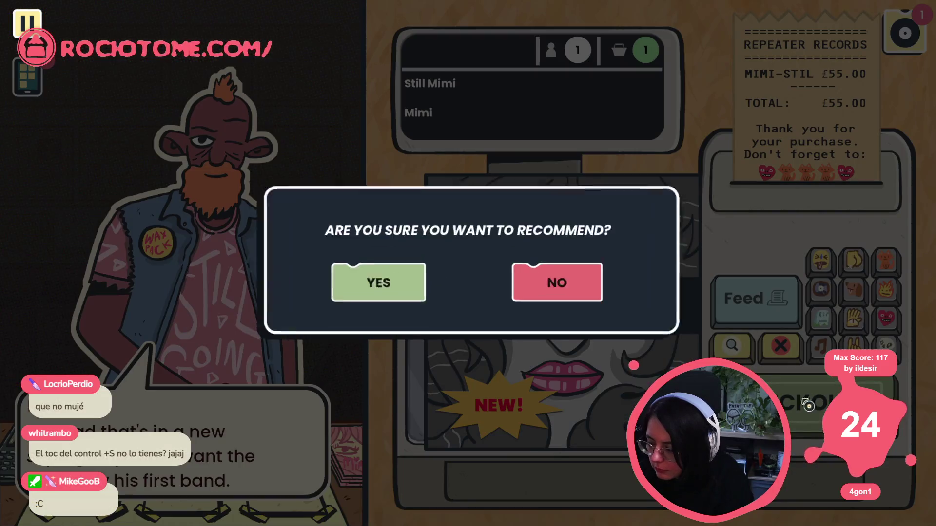
click(398, 288)
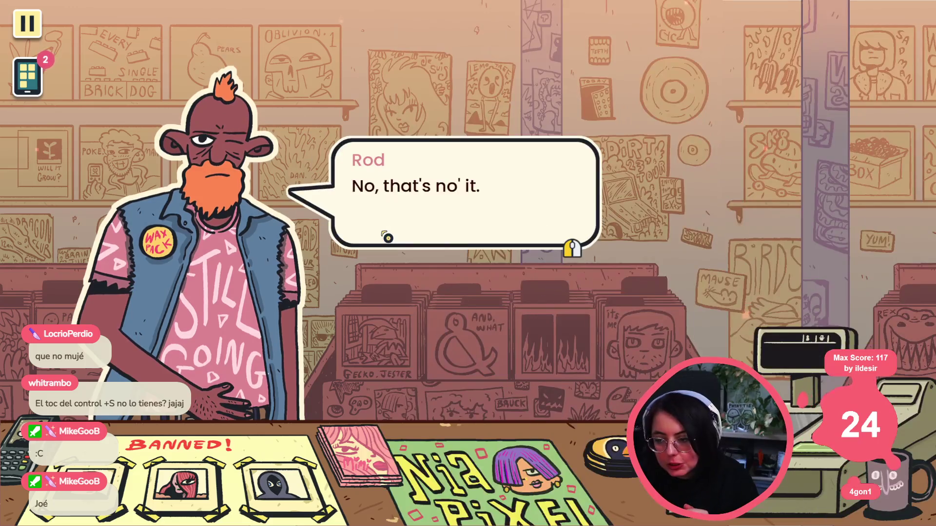
Step: Insist Rod take the record through his rejection, then stop the game with F8 and return to base_checkout.gd
click(387, 238)
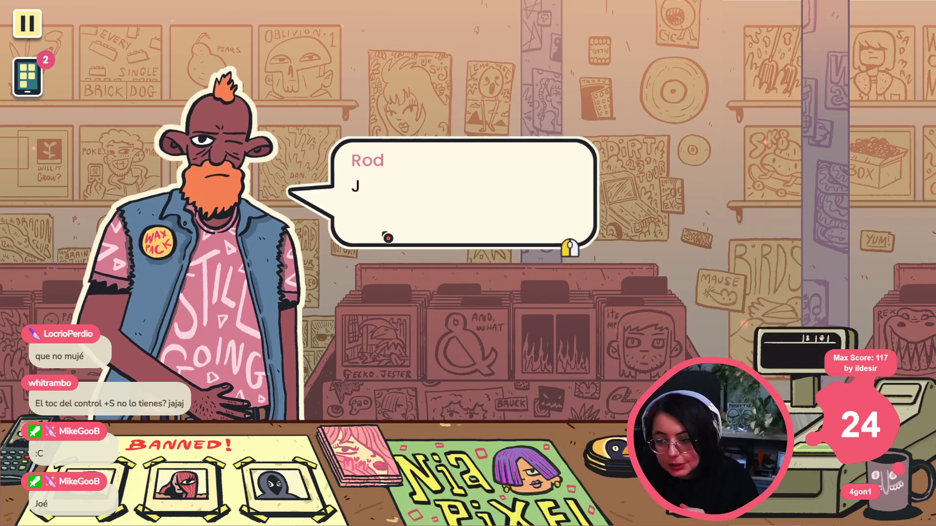
click(387, 238)
click(437, 167)
click(378, 245)
click(379, 246)
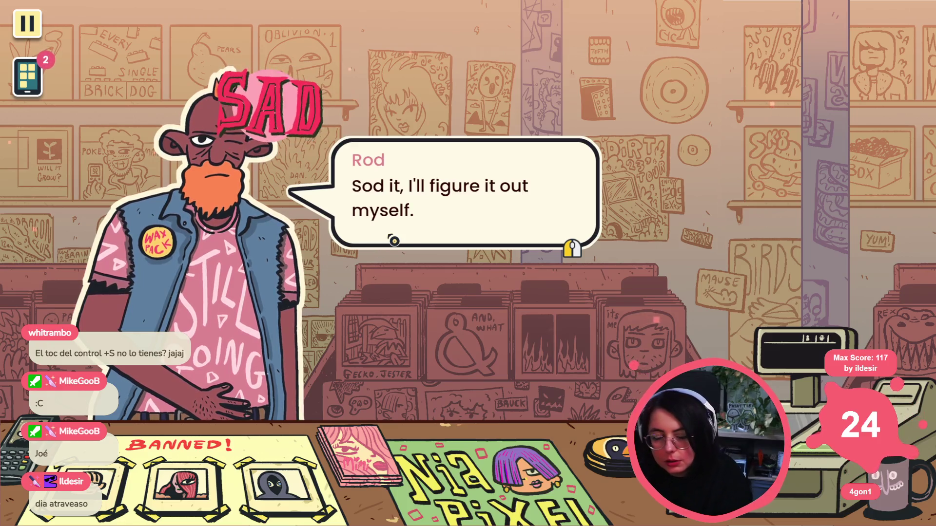
click(399, 248)
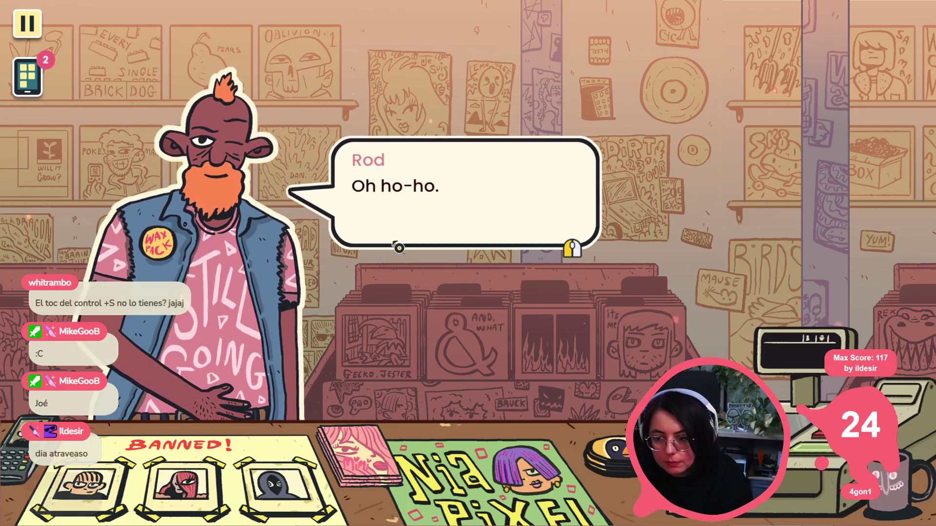
click(411, 182)
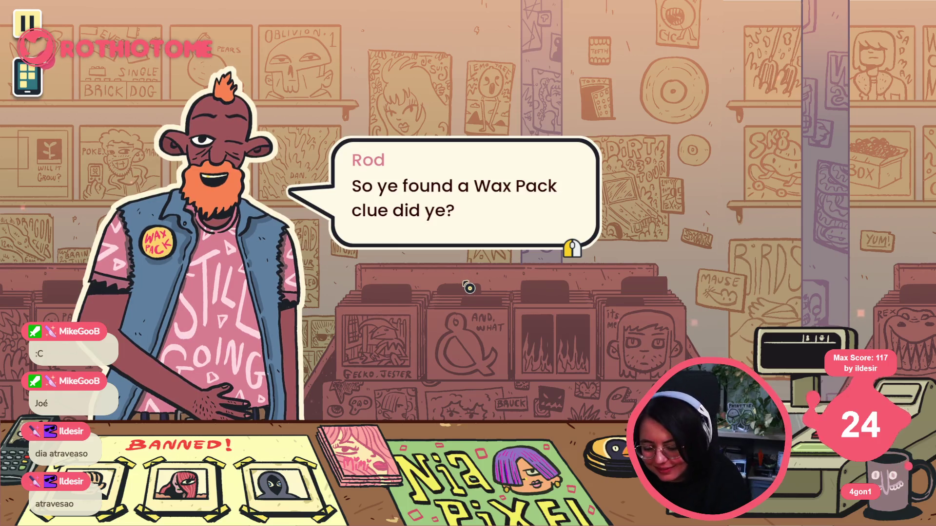
key(F8)
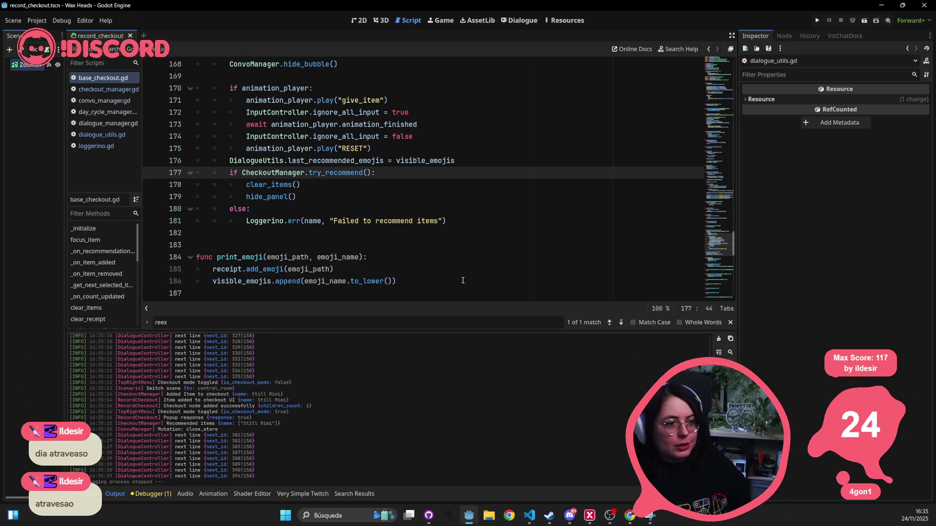
click(530, 515)
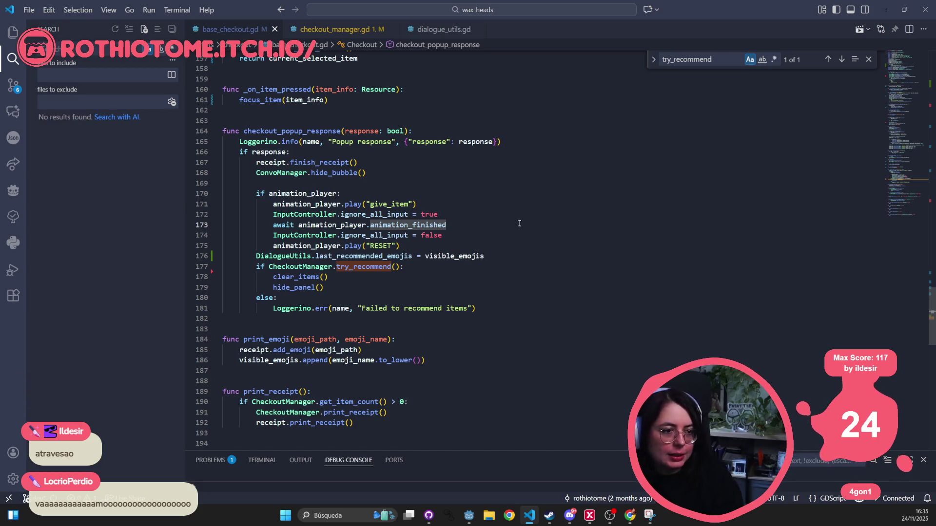
Step: Review lines 175–176, retype the closing parenthesis on line 161's focus_item call, and check Godot's parse error
drag(315, 246, 310, 256)
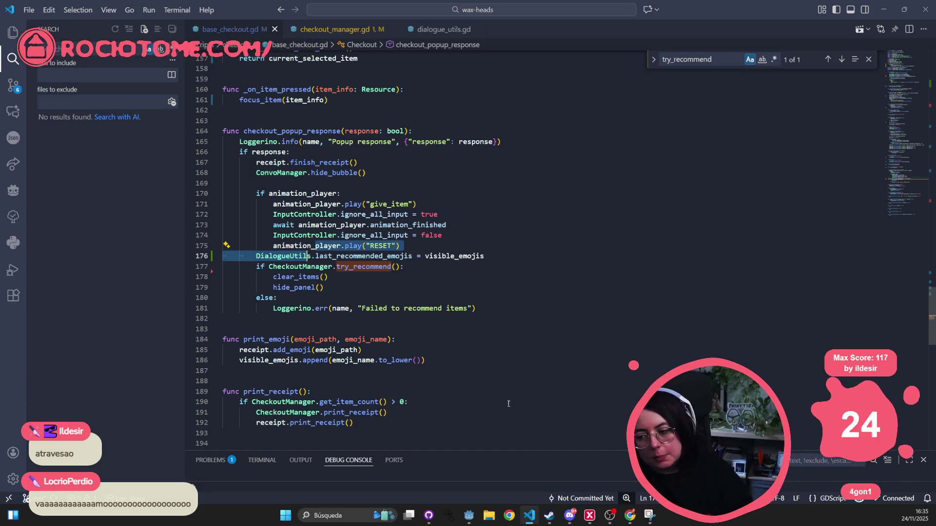
click(361, 256)
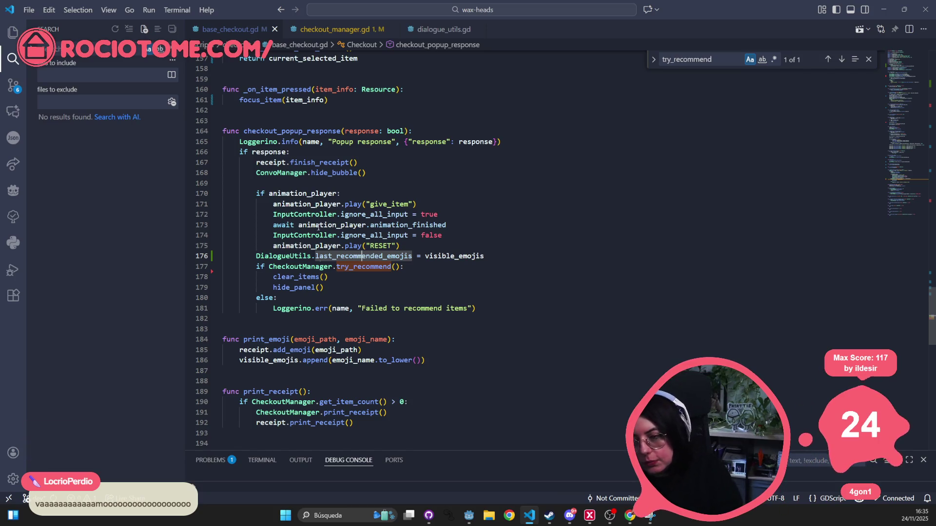
click(356, 99)
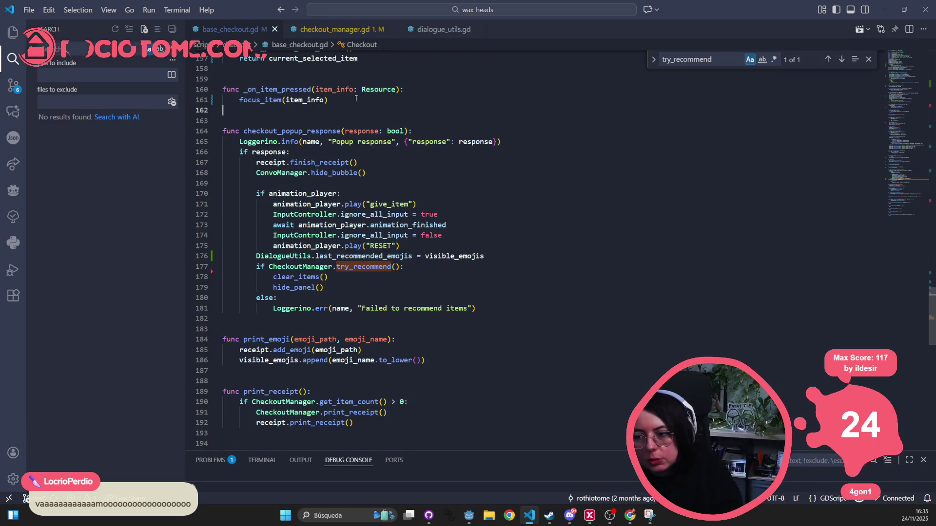
key(BackSpace)
scroll(356, 98, up, 1)
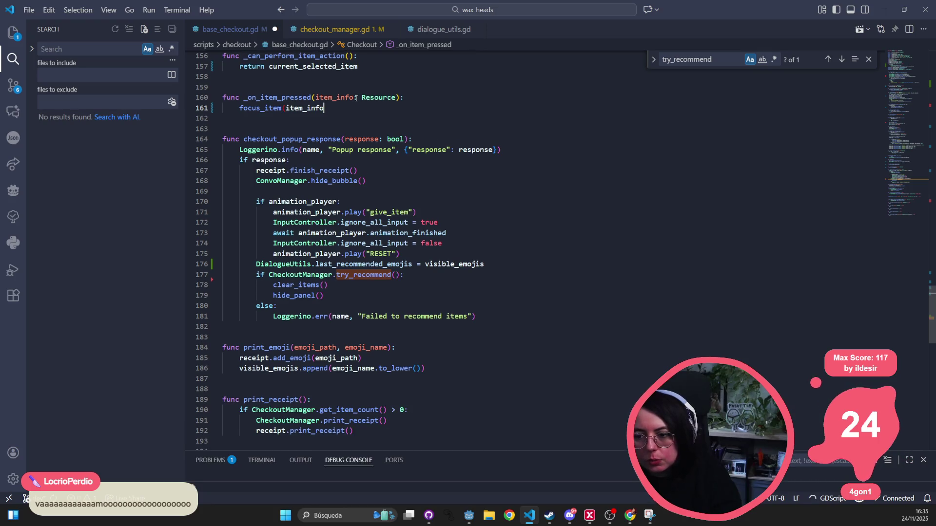
text())
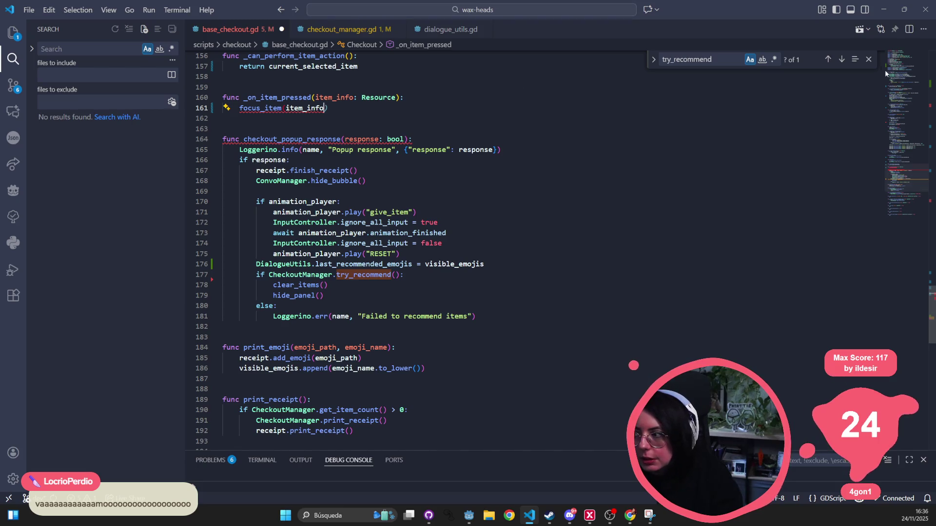
click(882, 9)
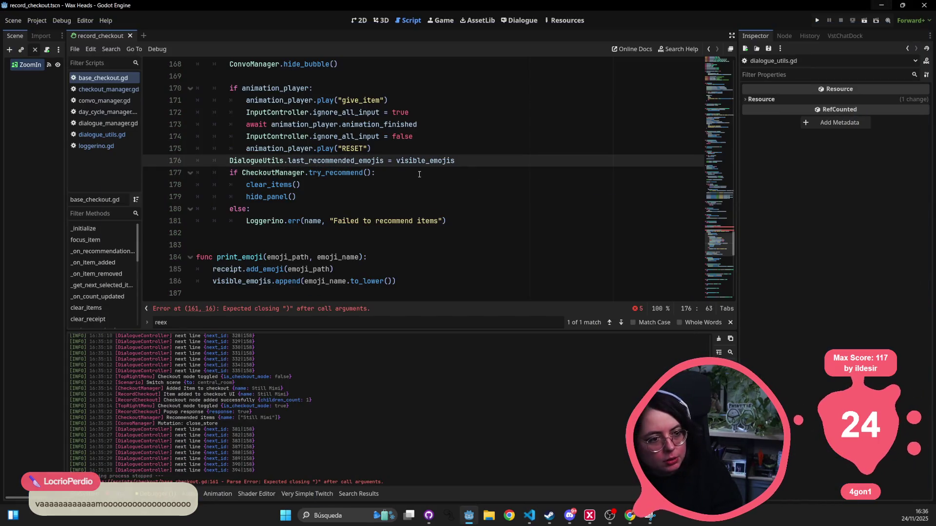
key(alt+Tab)
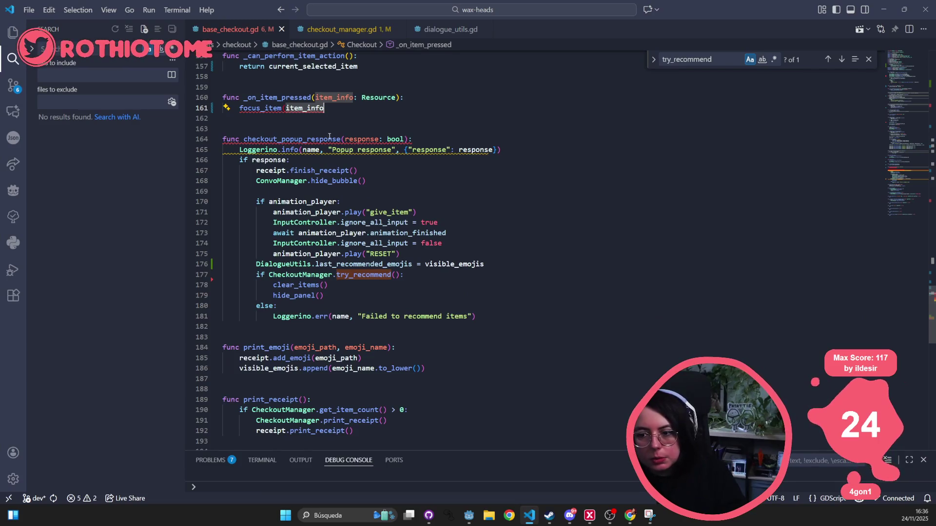
Step: Undo the edit to restore focus_item(item_info) on line 161 and save base_checkout.gd
click(325, 200)
key(ctrl+z)
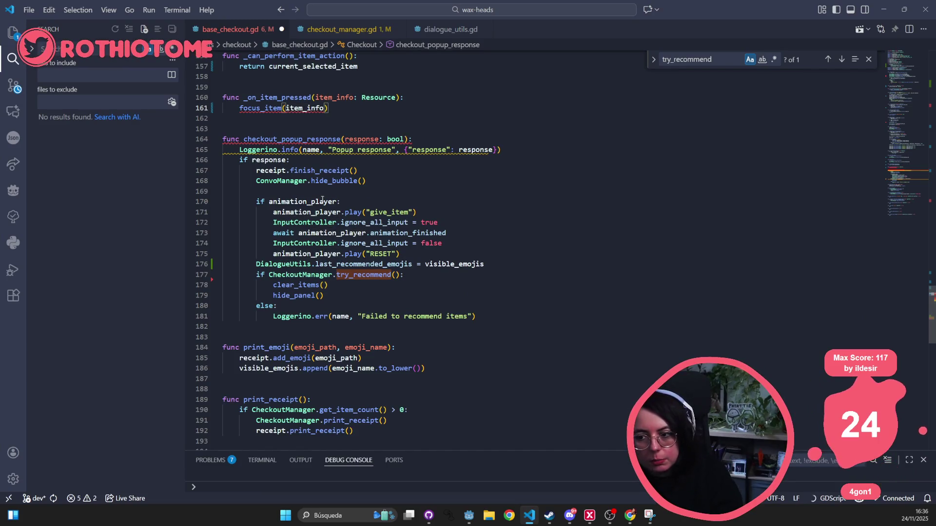
key(ctrl+s)
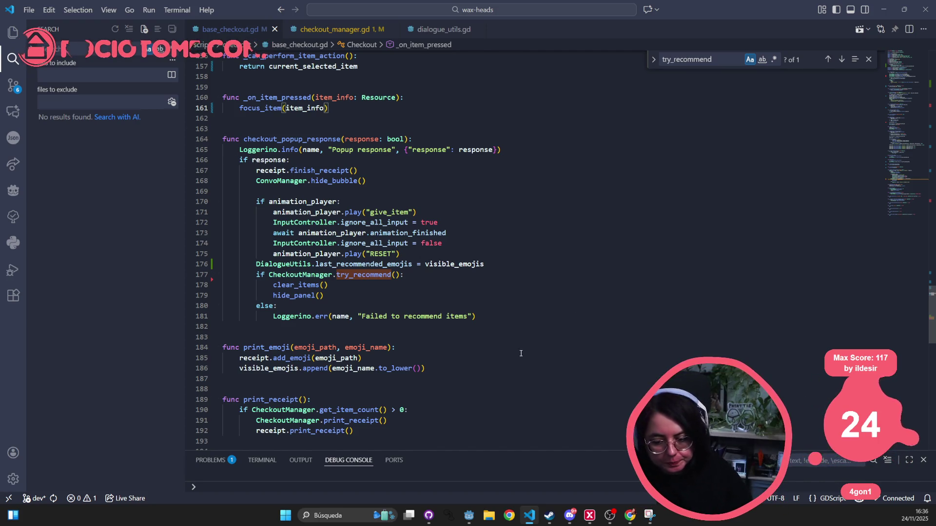
Step: Enlarge the bottom panel to review the Problems list, then shrink it back
mouse_move(479, 452)
mouse_down()
mouse_move(465, 345)
mouse_move(465, 362)
mouse_up()
click(210, 364)
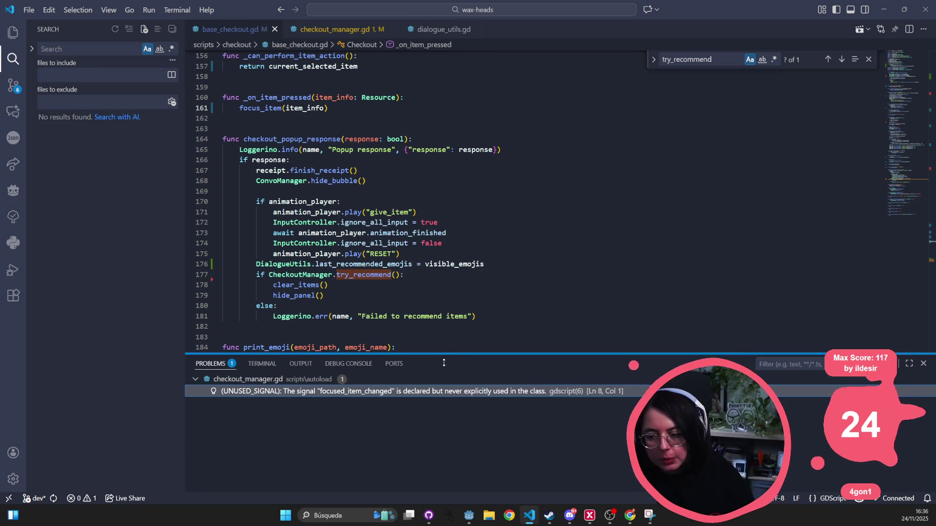
drag(448, 355, 447, 451)
click(363, 306)
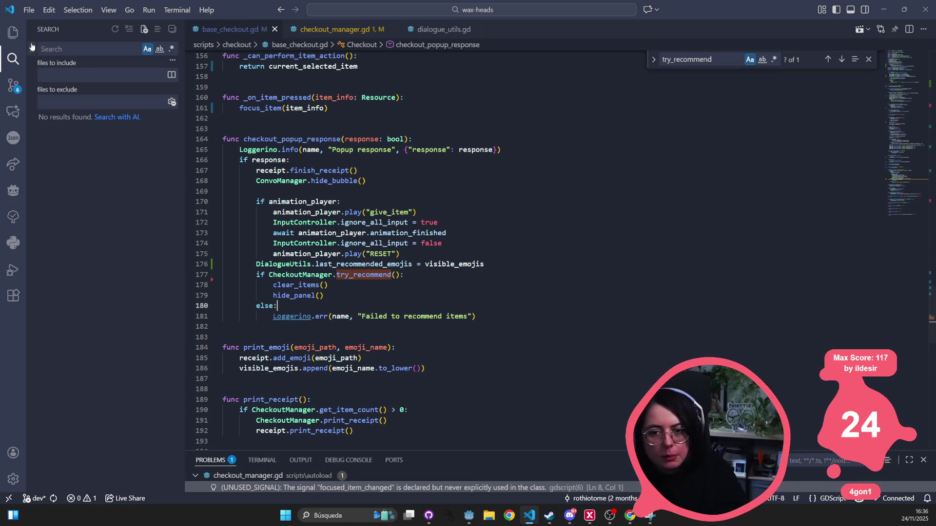
Step: Browse the Explorer and Source Control views to check the pending changes
click(13, 33)
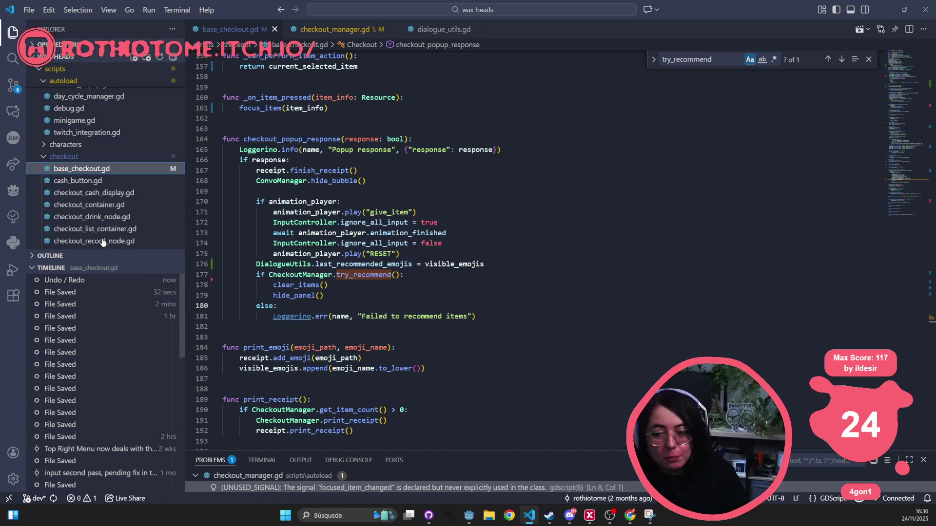
click(13, 87)
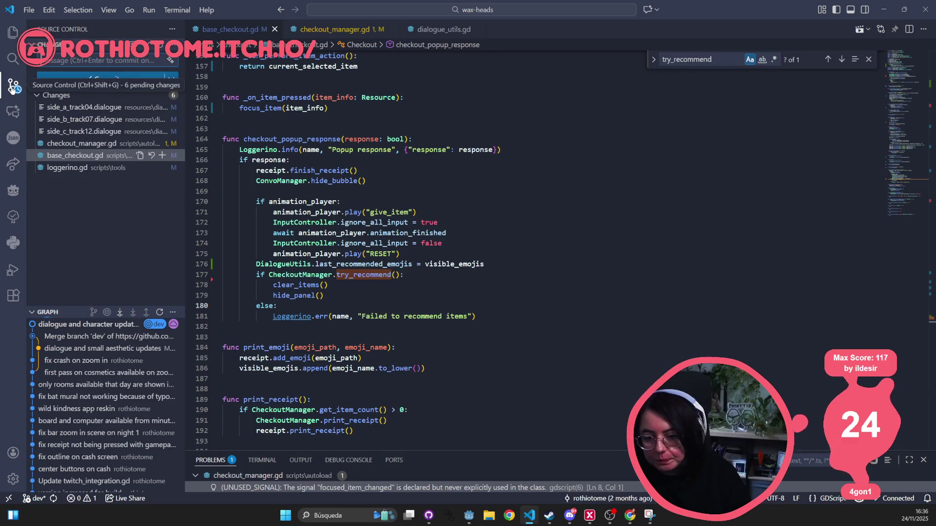
click(11, 33)
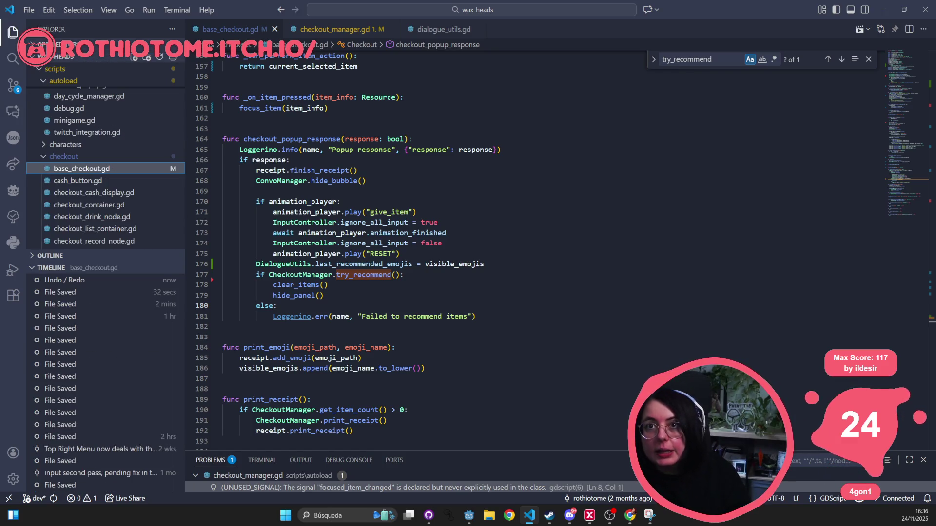
key(alt+Tab)
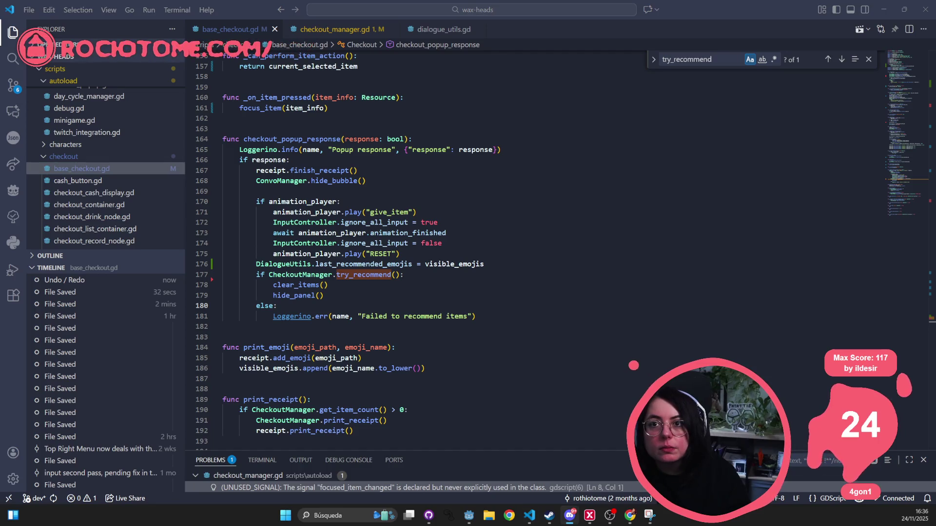